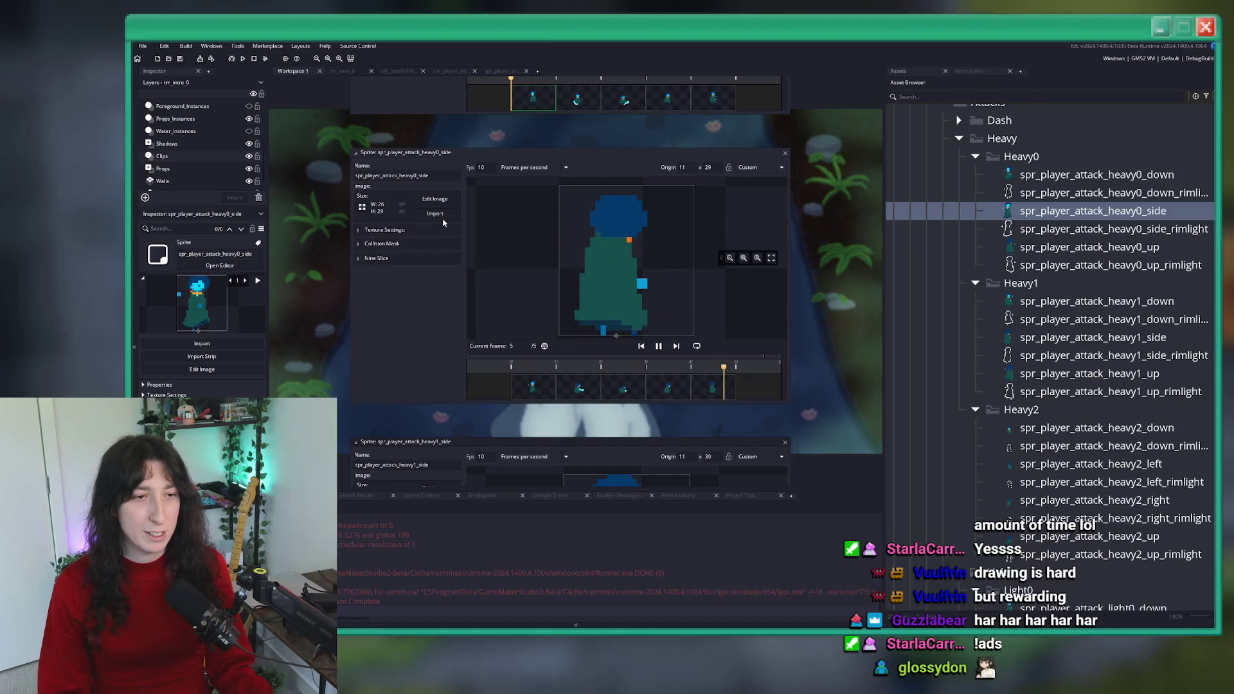
- Import the first exported strip PNG into the sprite and preview its animation
click(435, 214)
double_click(384, 136)
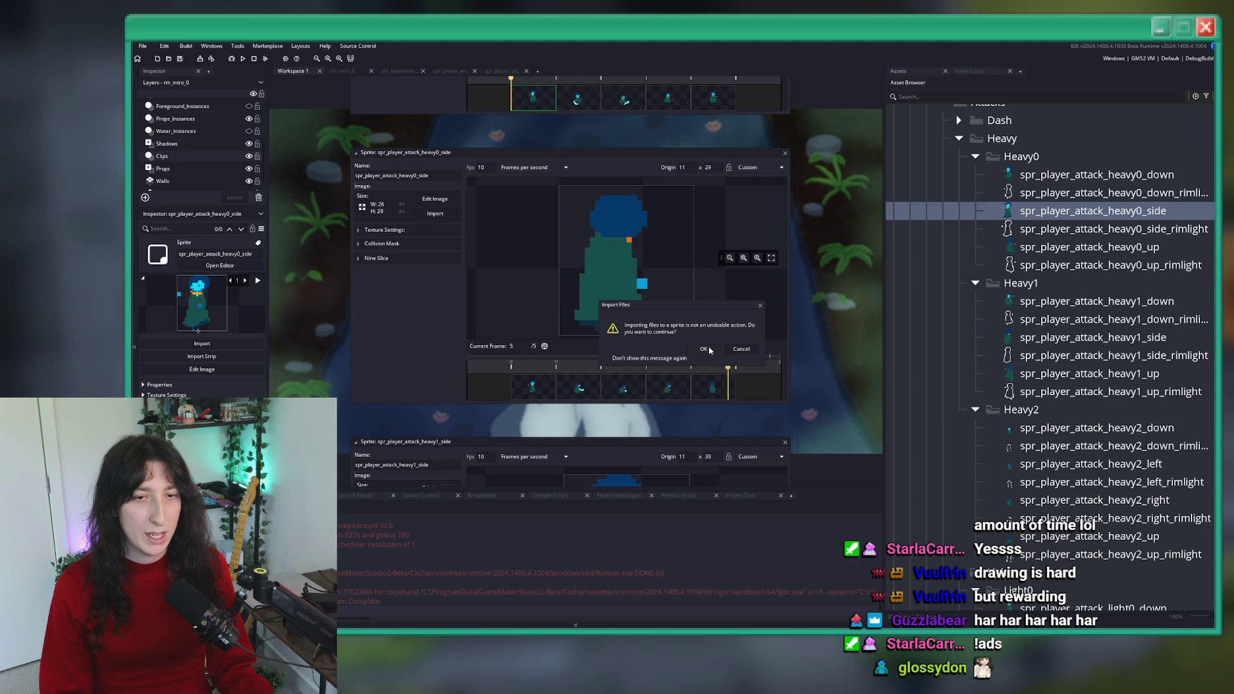
click(707, 349)
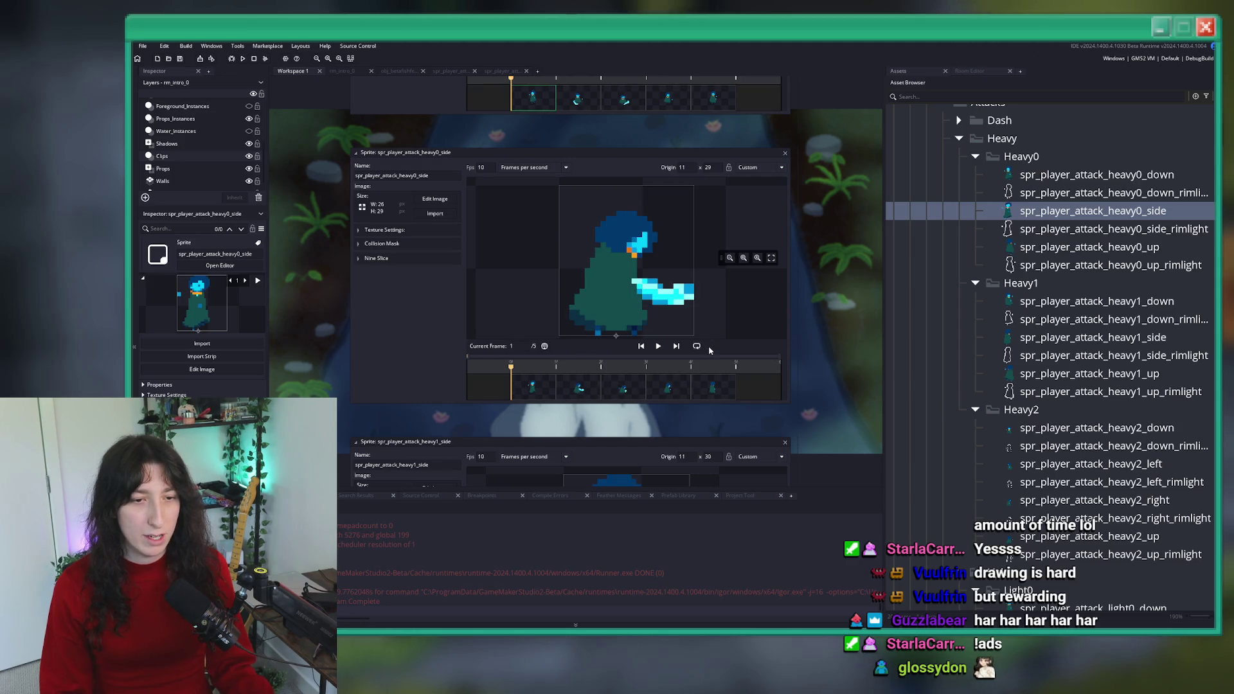
click(658, 347)
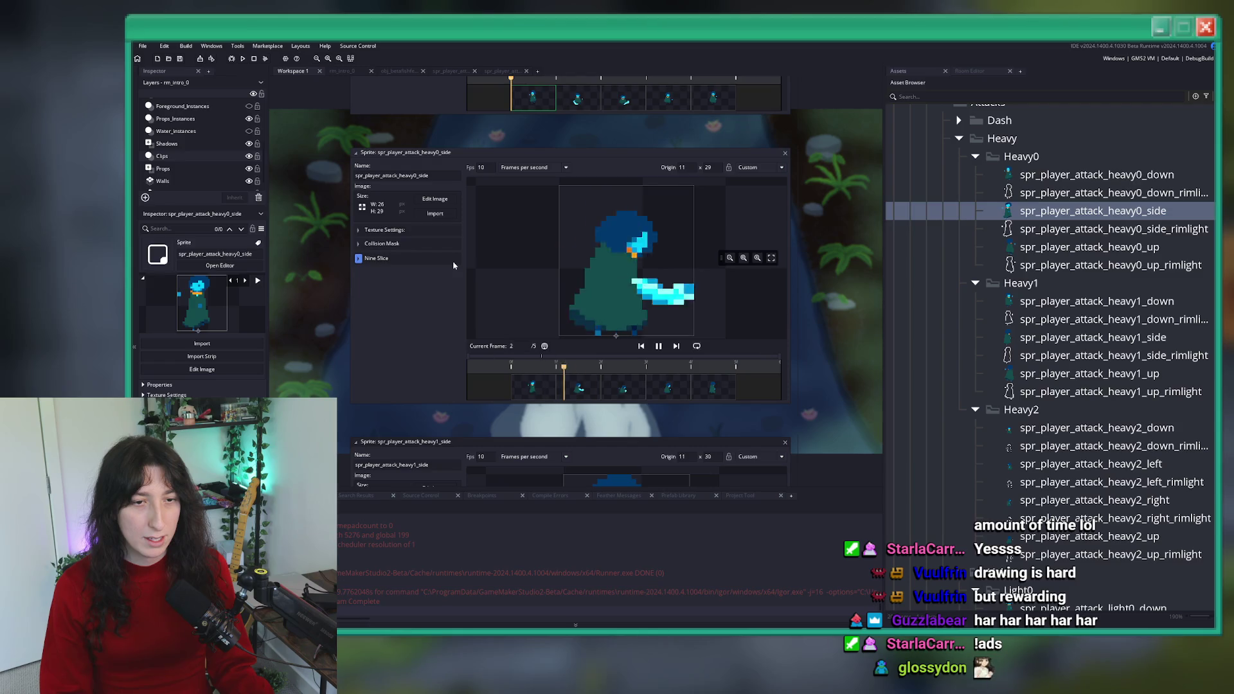
- Replace the sprite's frames with Player Heavy Side 0.gif from the Attacks - New folder
click(435, 214)
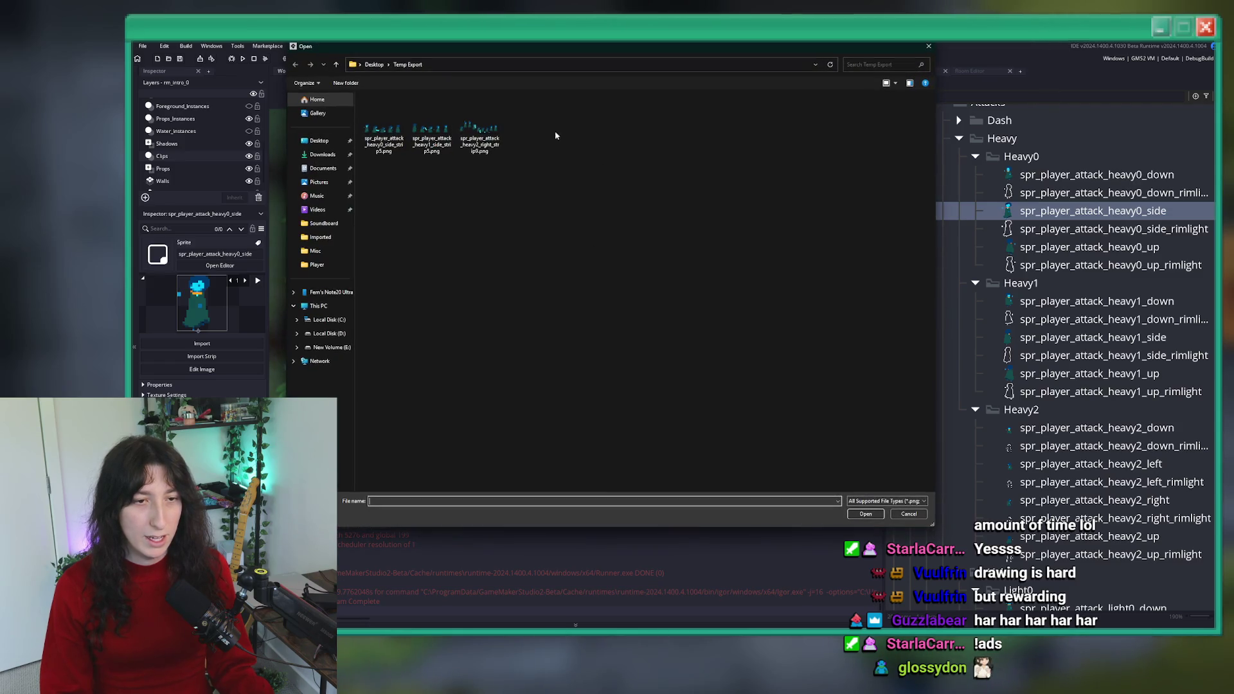
click(319, 140)
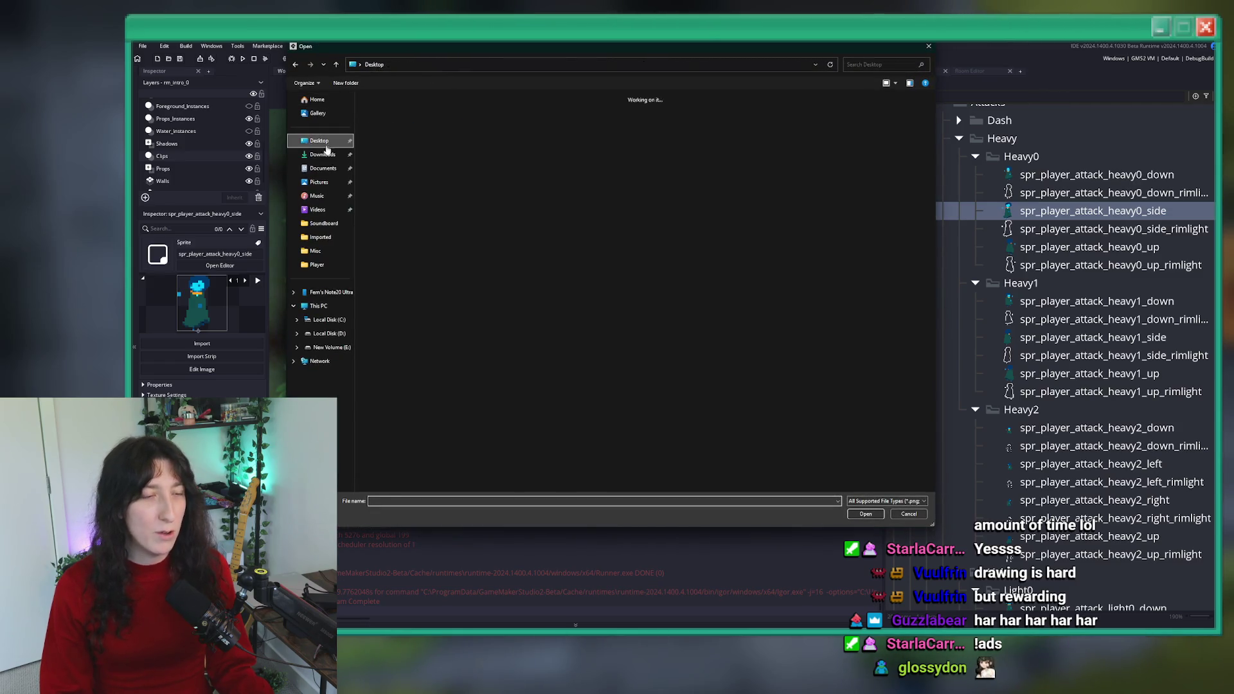
double_click(622, 190)
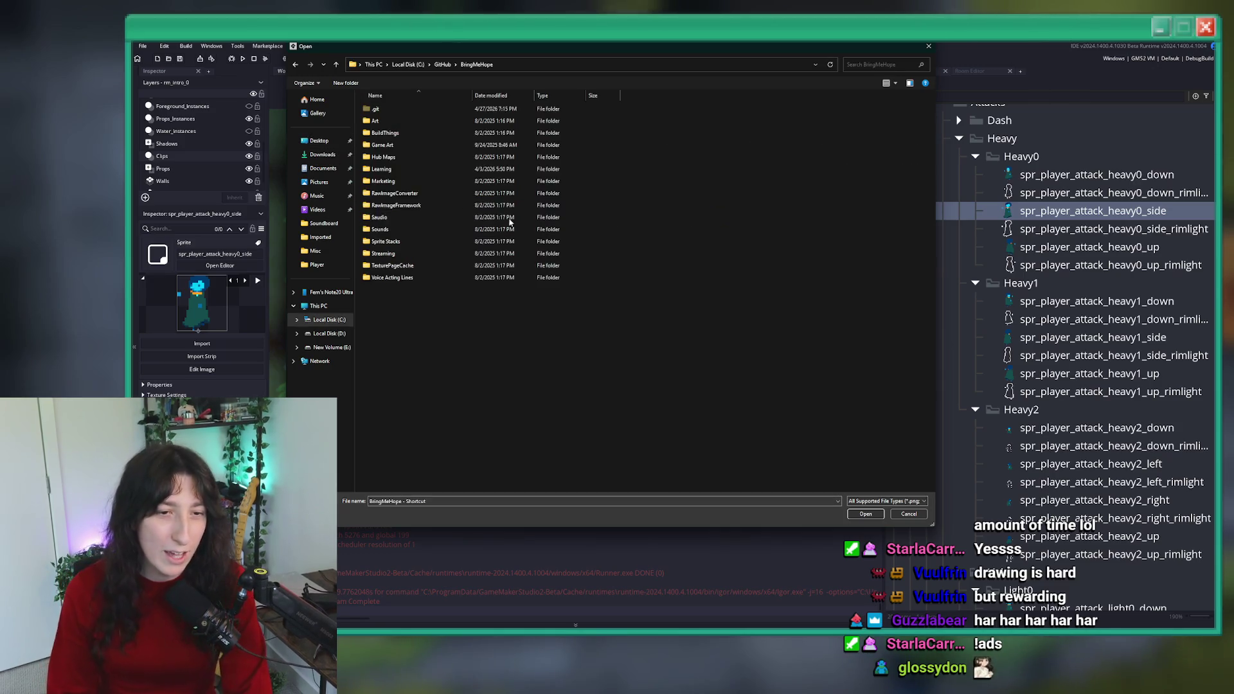
double_click(445, 147)
double_click(411, 121)
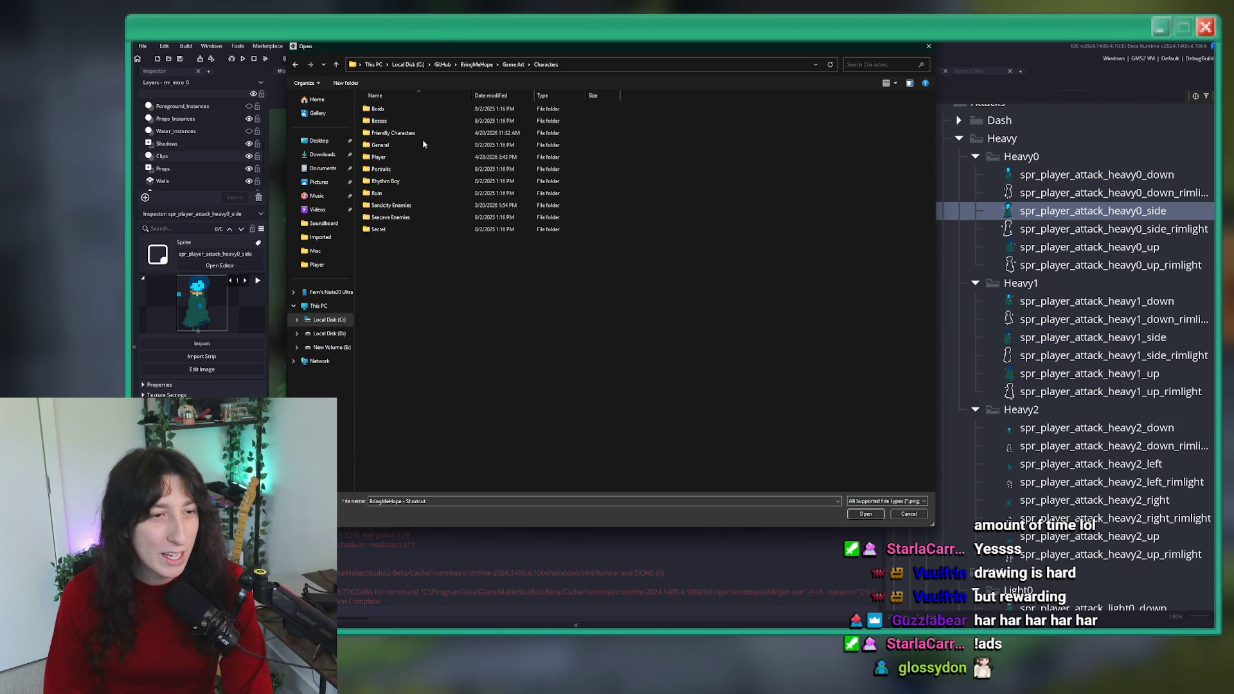
double_click(405, 157)
double_click(397, 121)
click(398, 122)
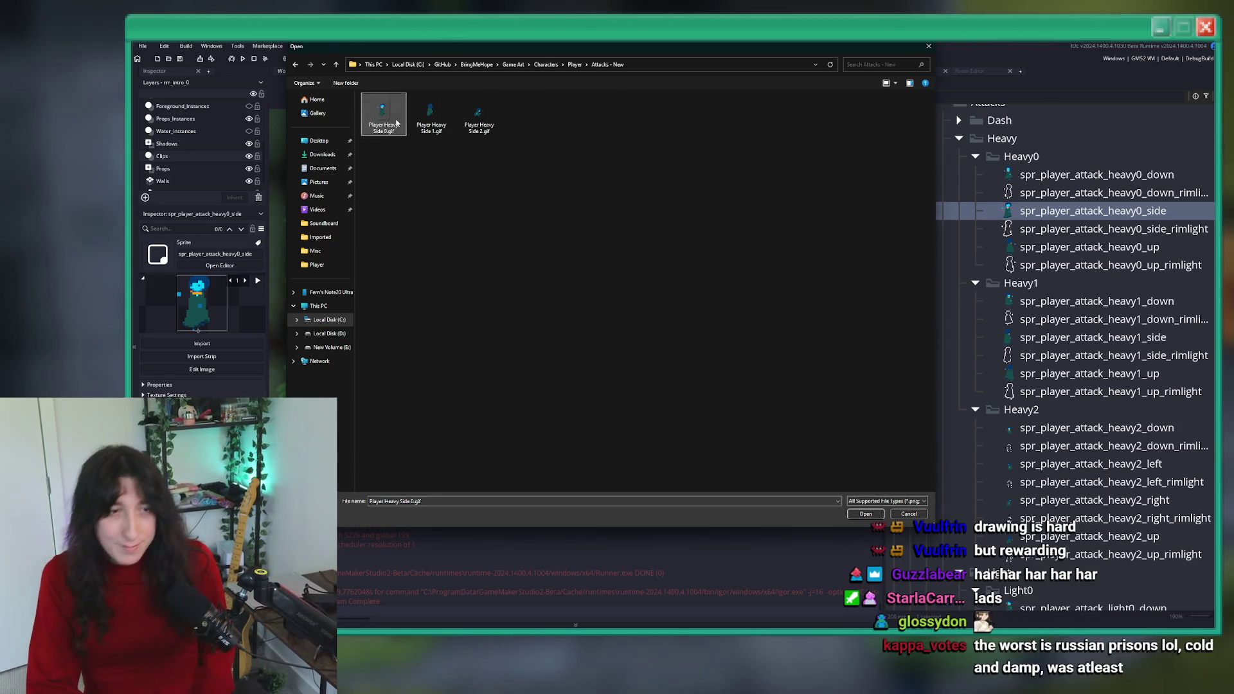
click(866, 514)
click(704, 348)
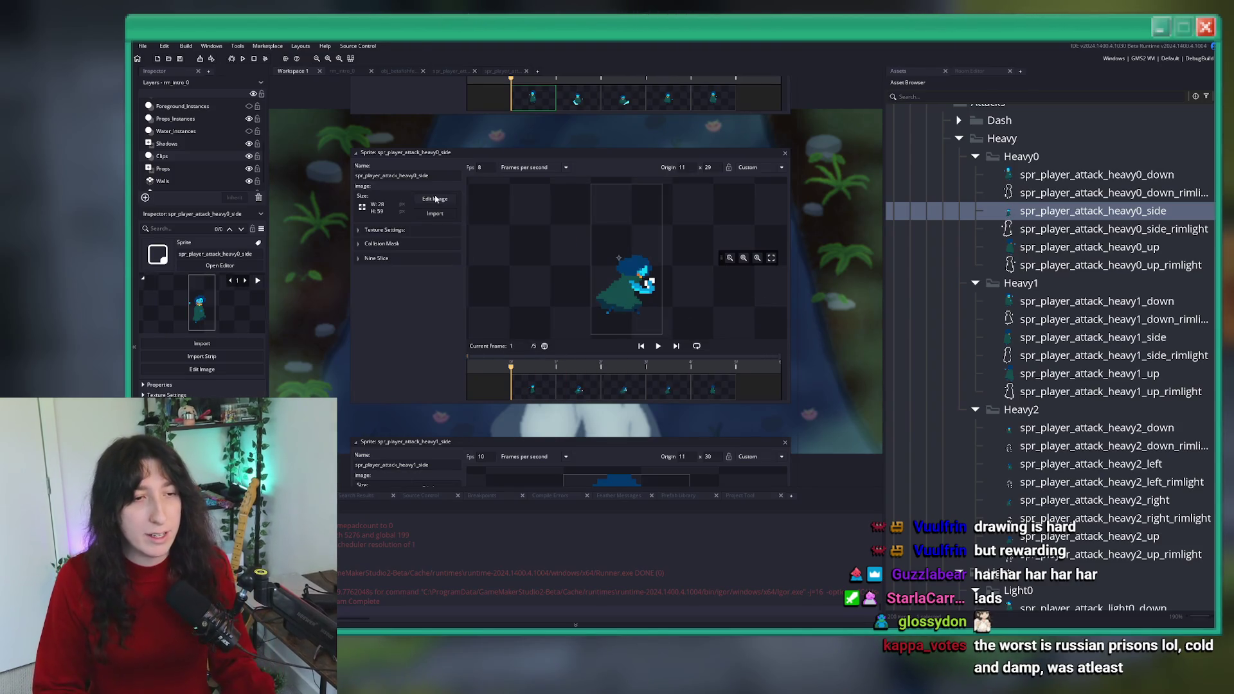
- Auto-trim all frames of spr_player_attack_heavy0_side down to 28x29
click(434, 198)
click(395, 47)
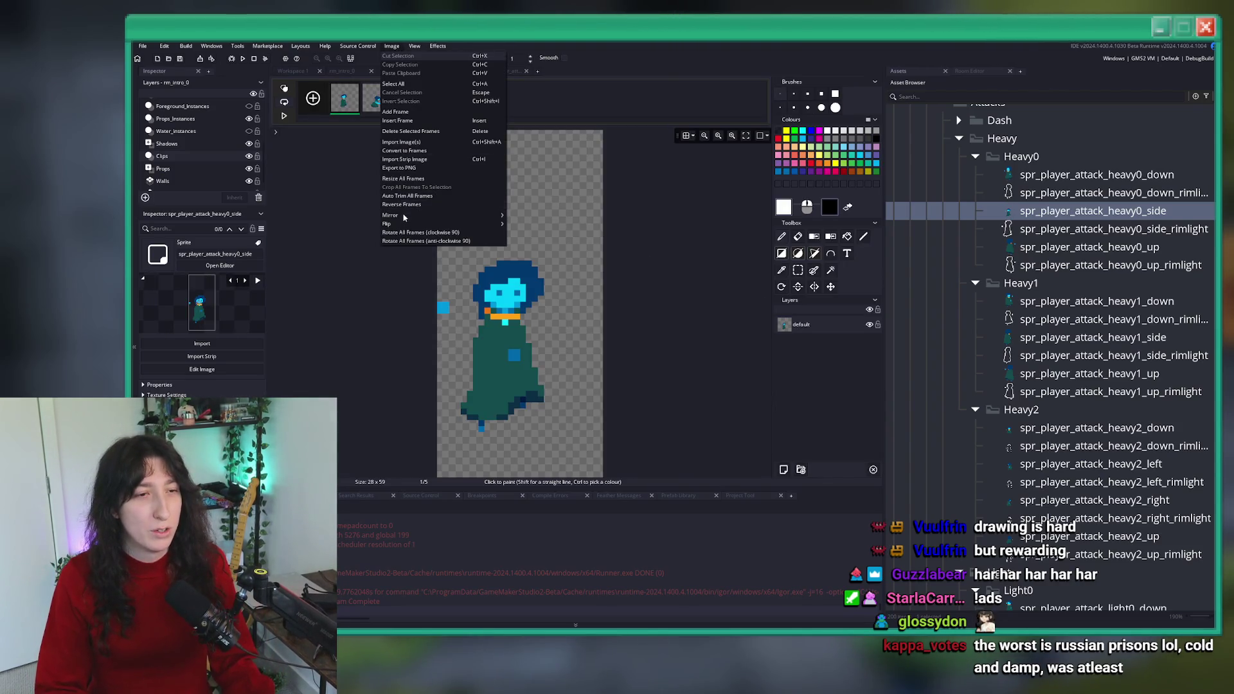
click(414, 197)
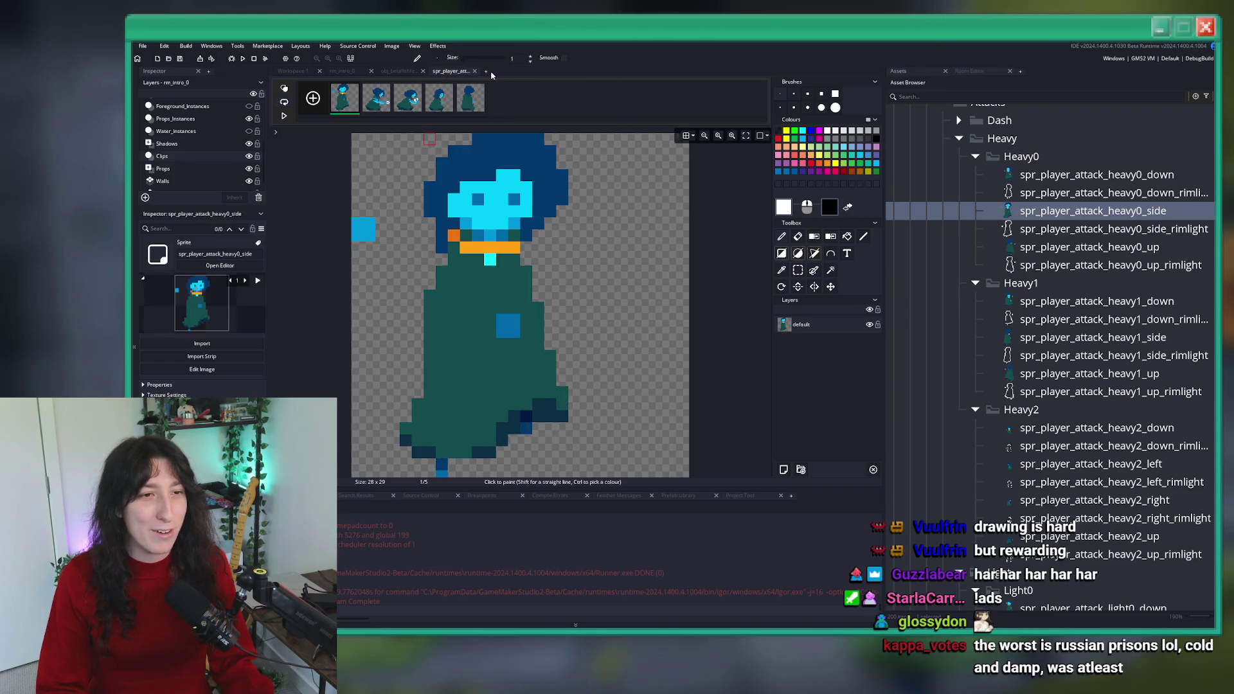
click(475, 70)
- Check frames 1, 3 and 5, then open spr_player_attack_heavy1_side
click(543, 394)
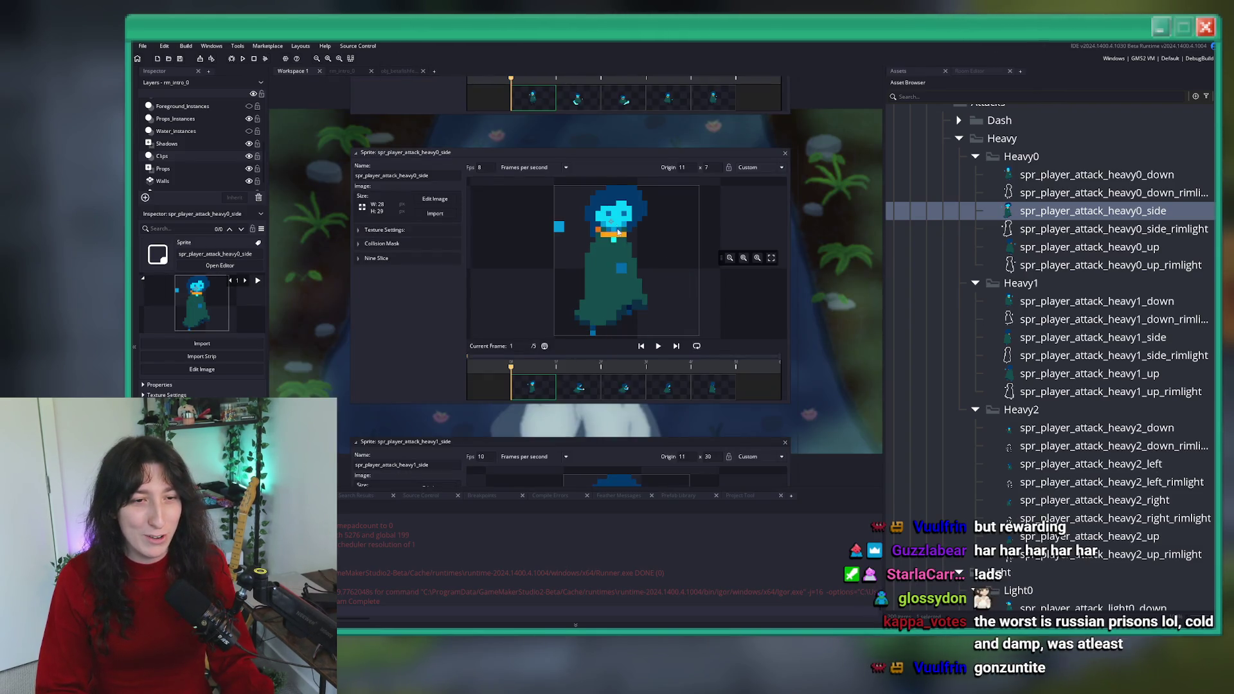
click(622, 389)
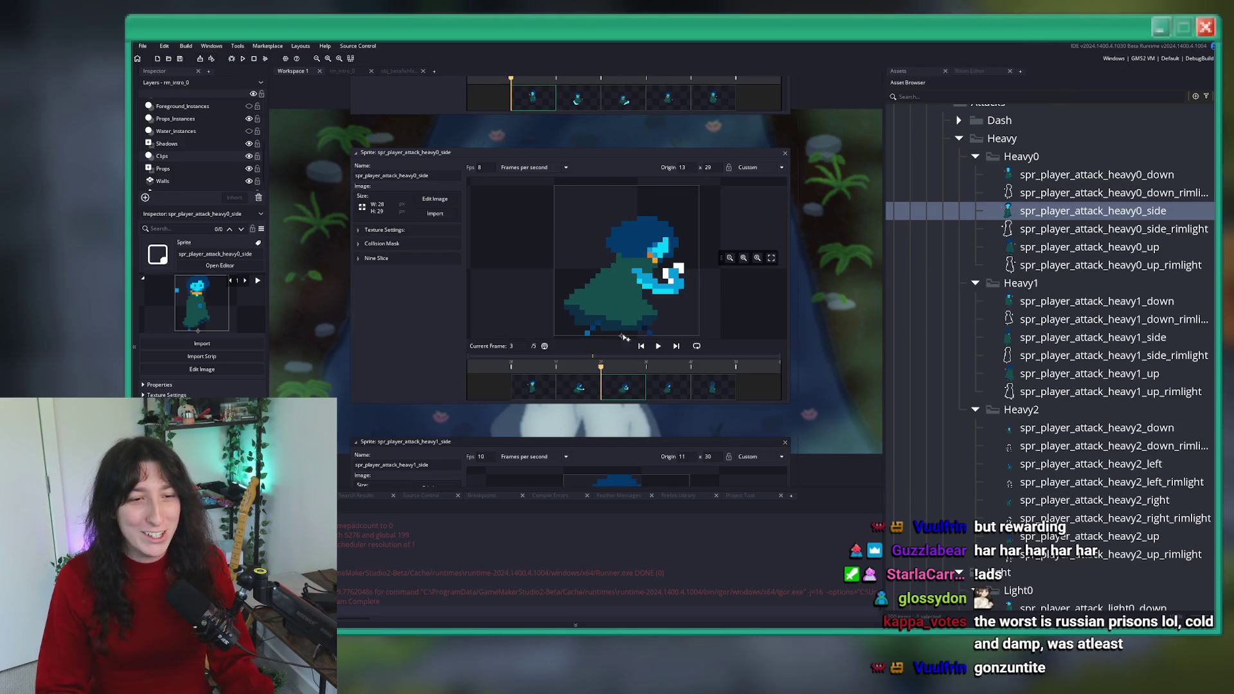
click(693, 389)
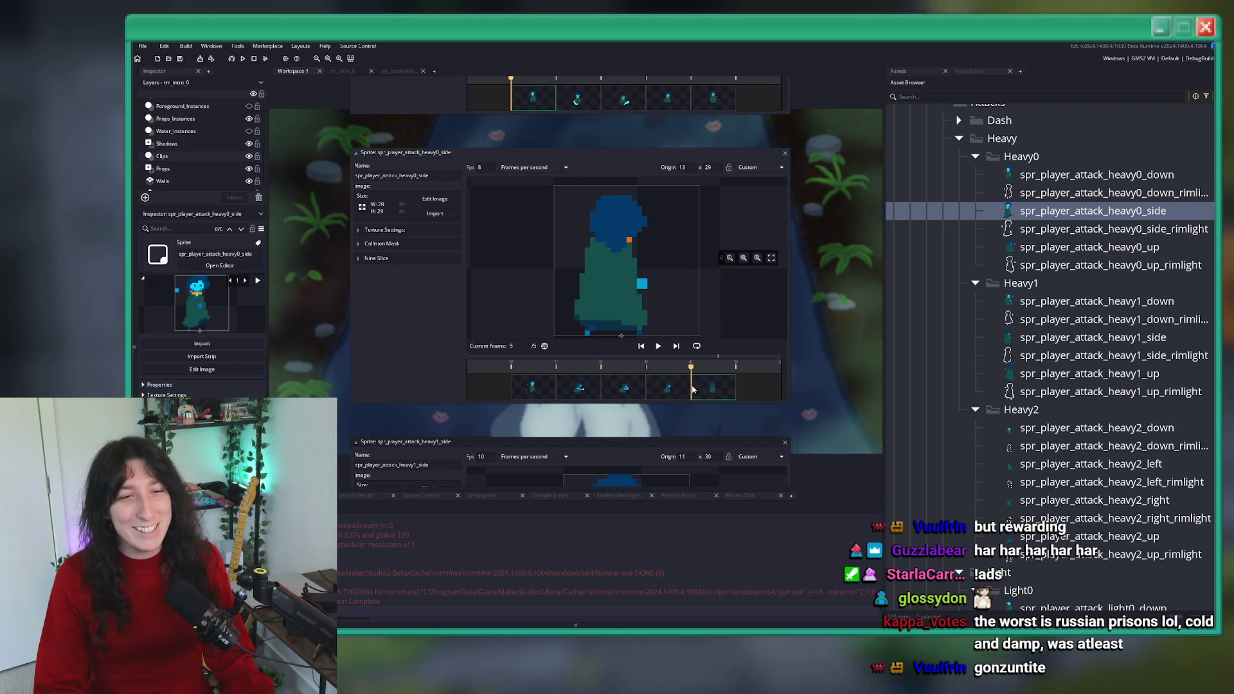
key(Home)
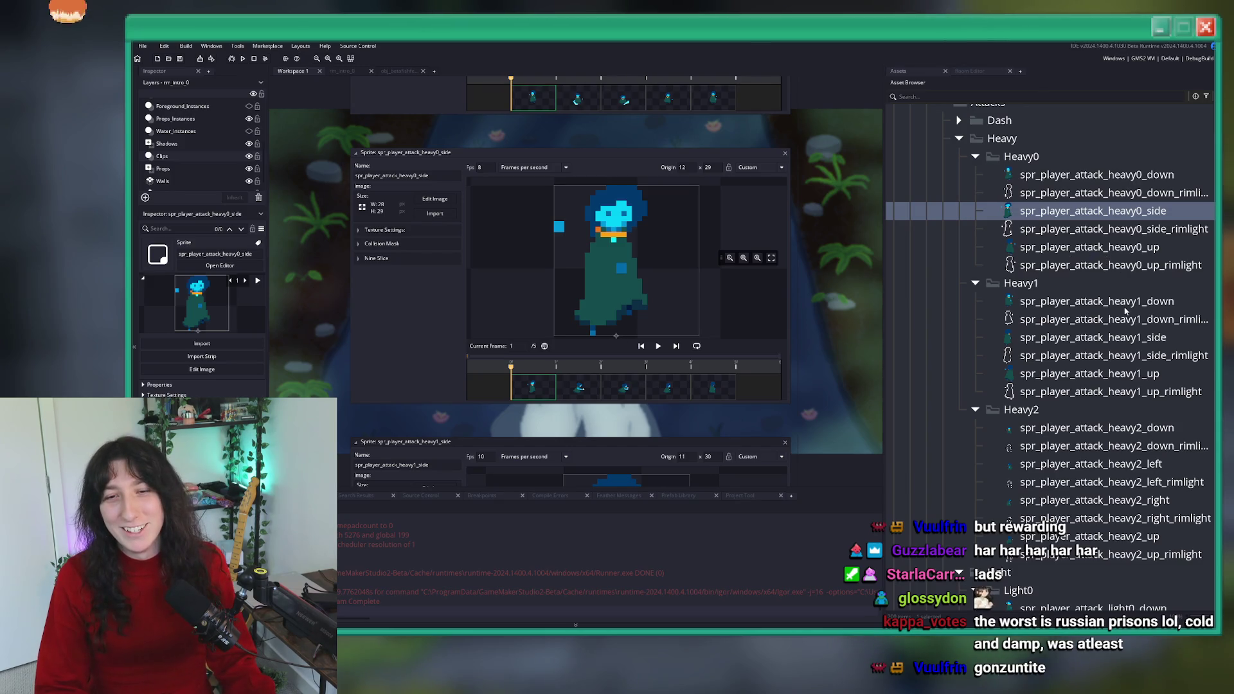
double_click(1093, 337)
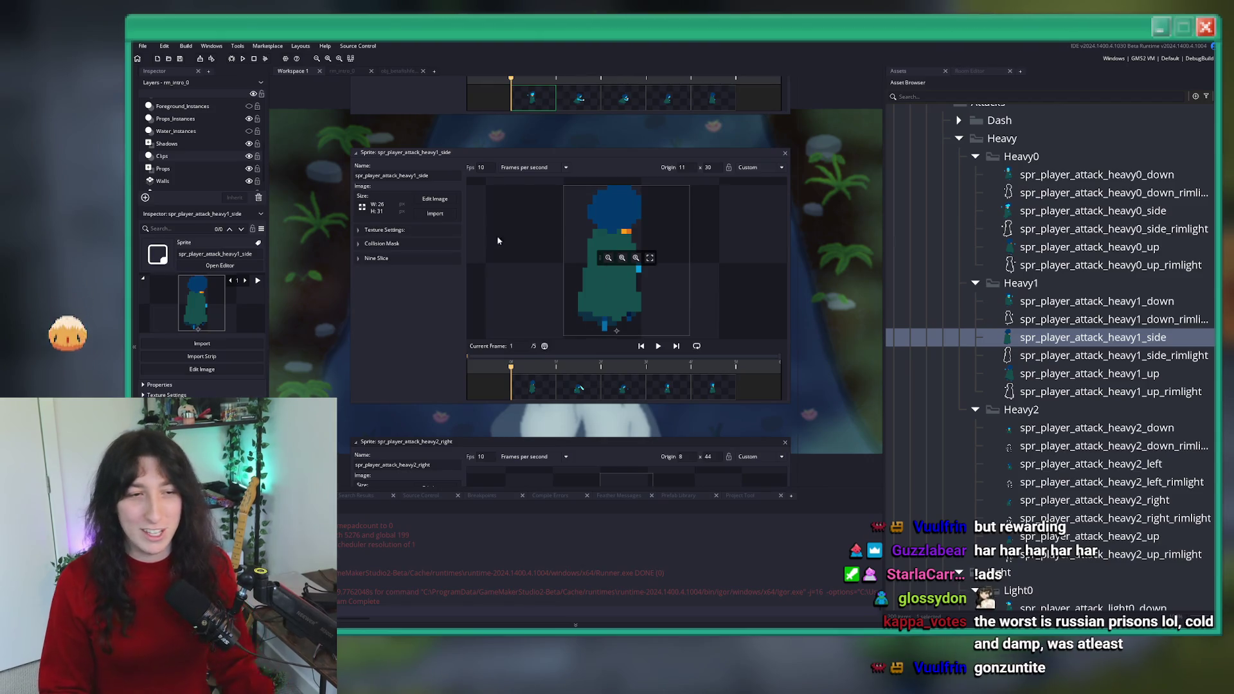
- Load Player Heavy Side 1.gif into heavy1_side and auto-trim its frames to 26x29
click(435, 214)
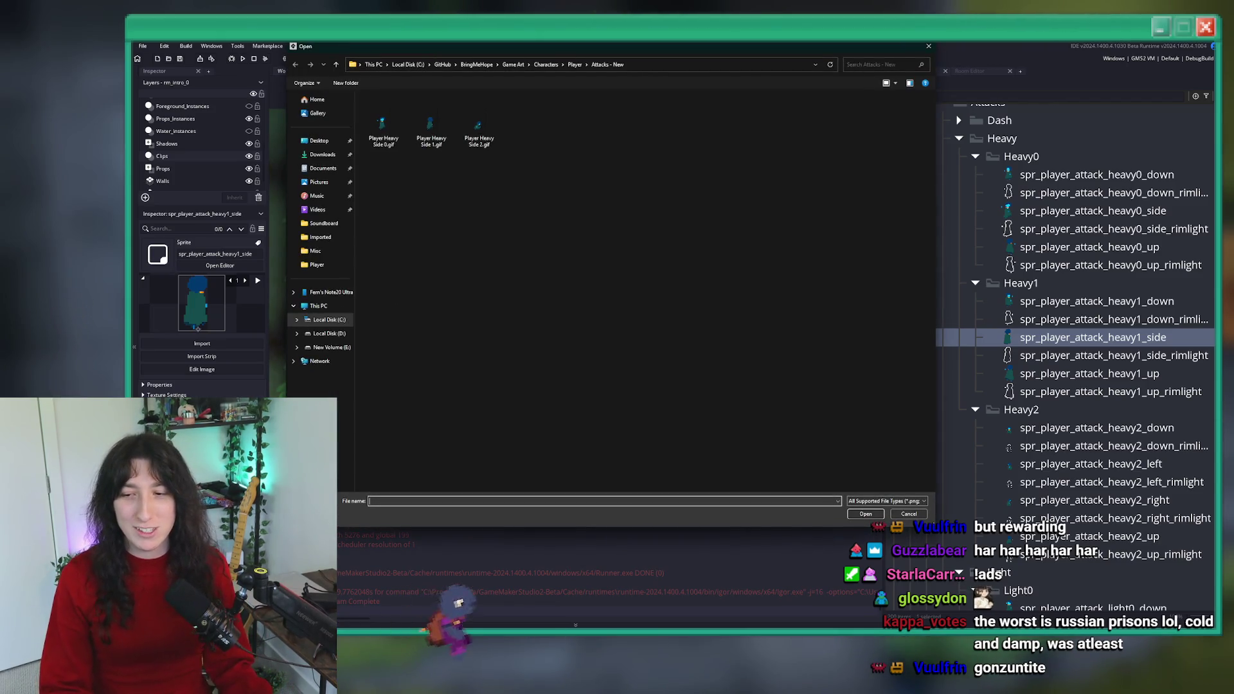
double_click(431, 129)
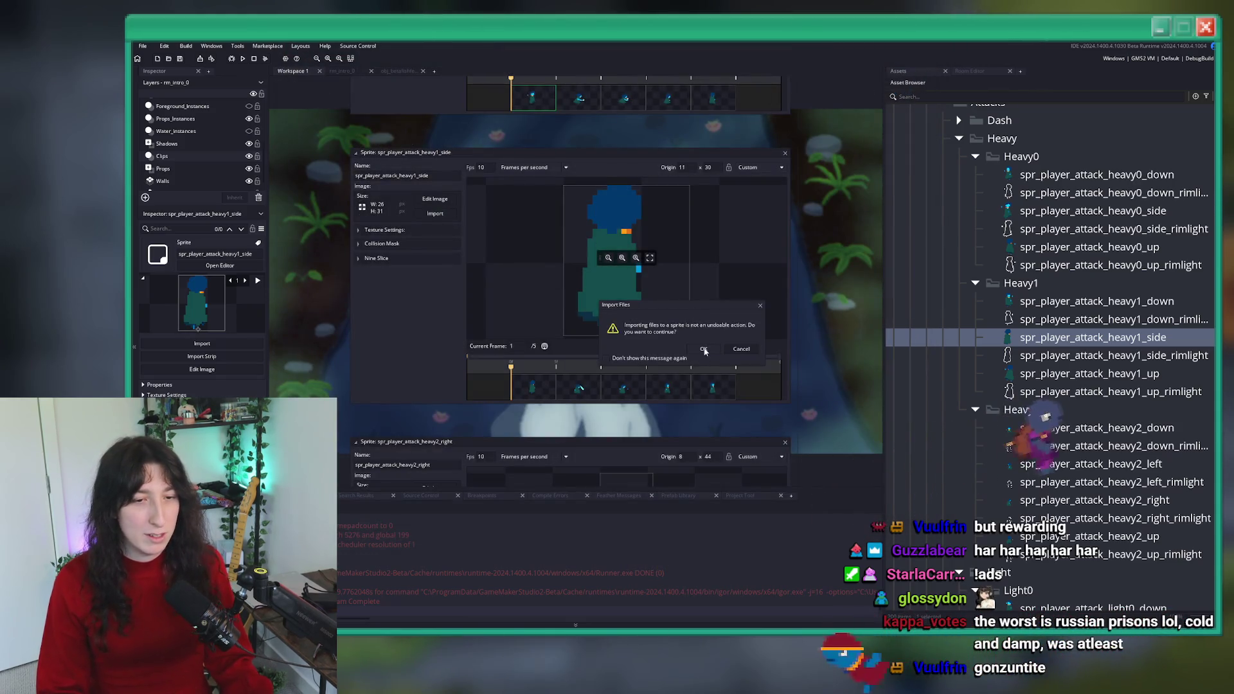
click(704, 350)
click(445, 205)
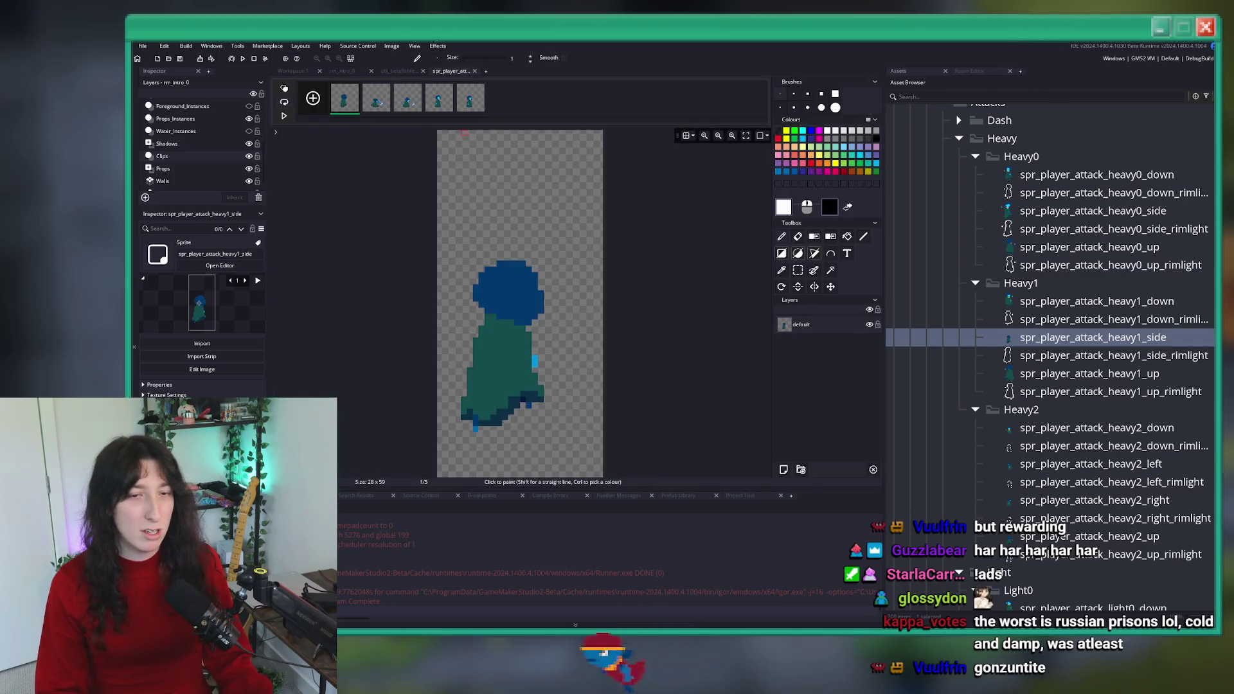
click(392, 46)
click(412, 197)
click(474, 71)
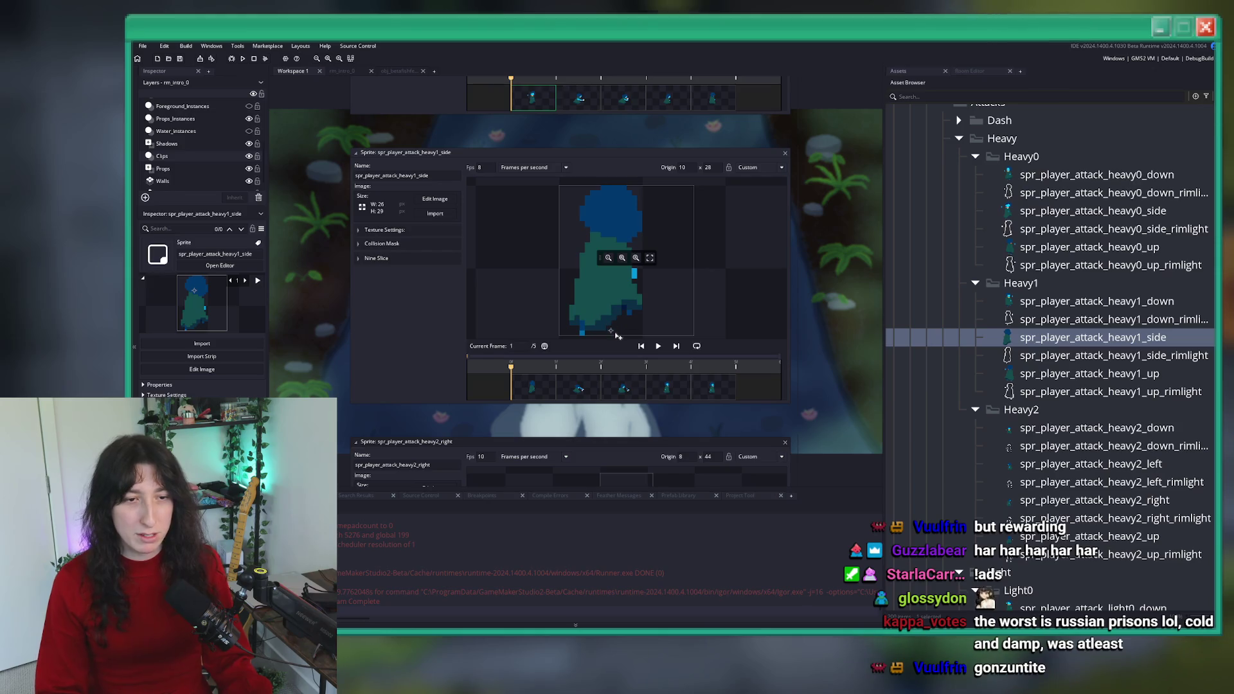
- Review frames 2 and 3, play the heavy1_side preview, then open spr_player_attack_heavy2_right
click(578, 388)
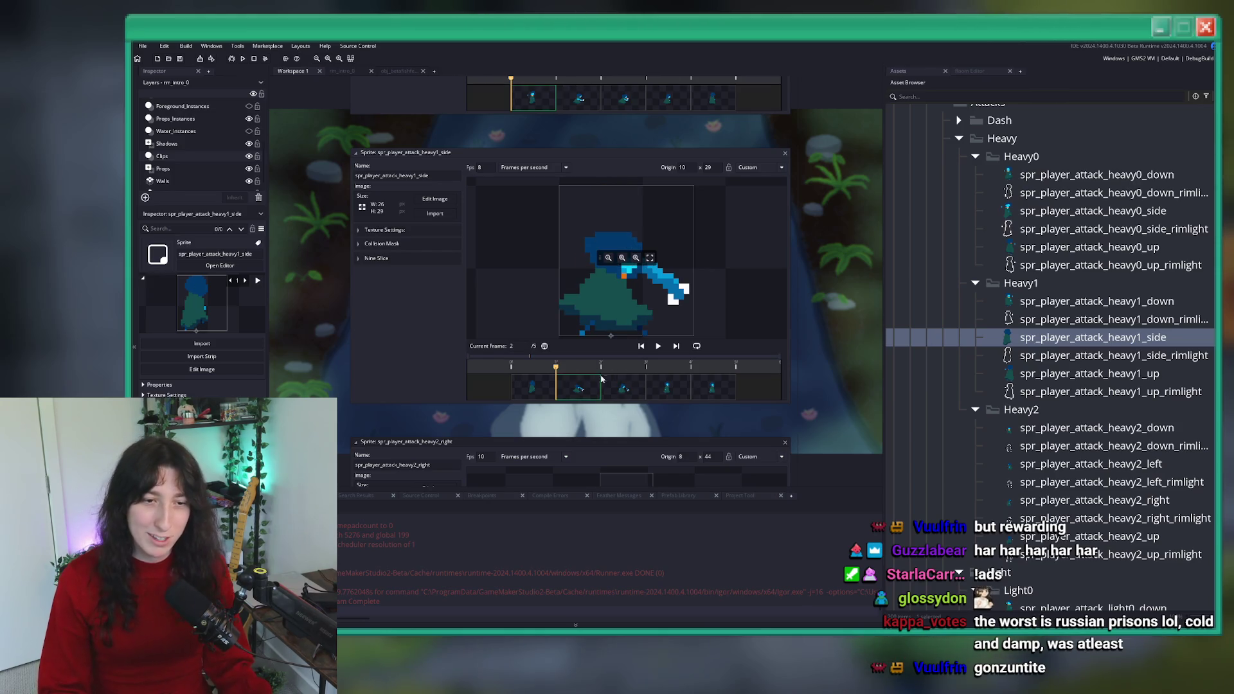
scroll(683, 289, up, 3)
click(625, 239)
scroll(566, 183, down, 2)
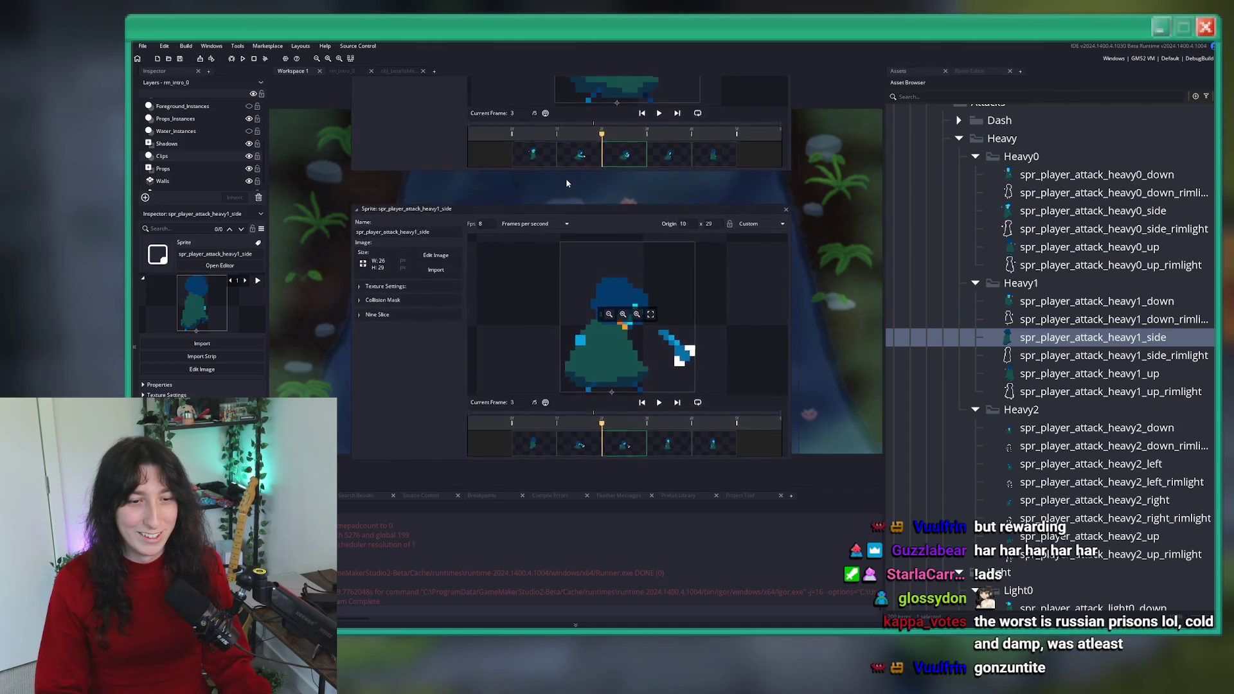
click(662, 401)
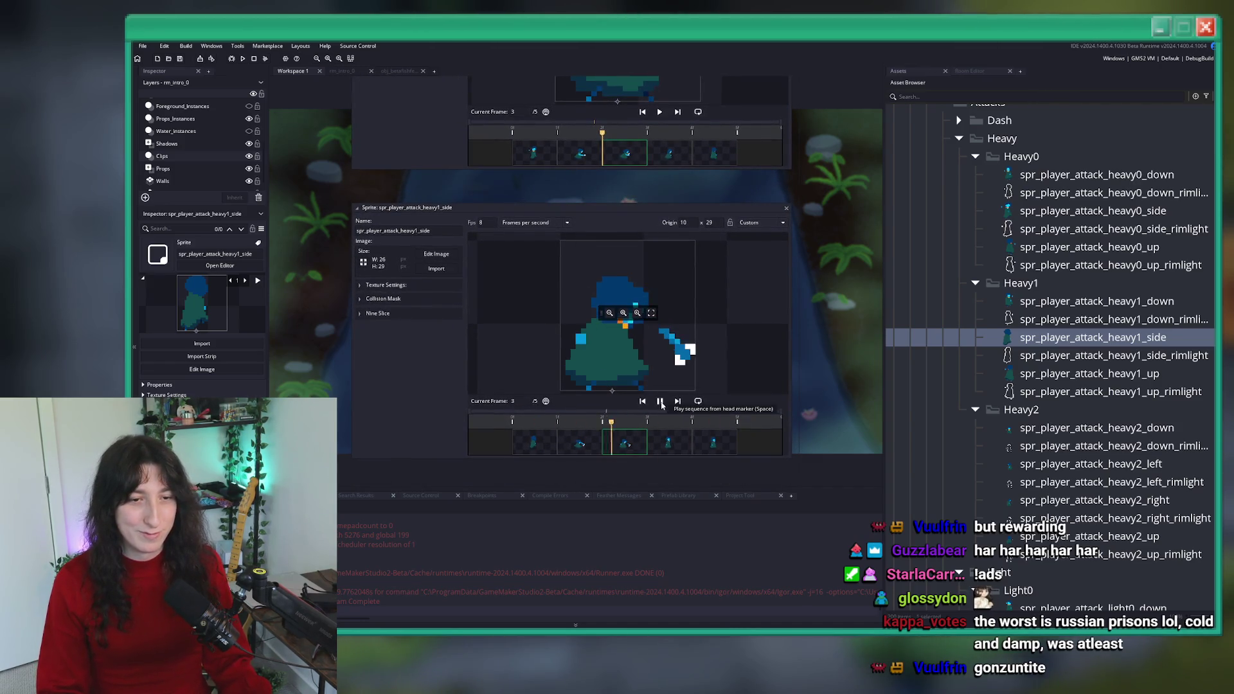
click(1129, 375)
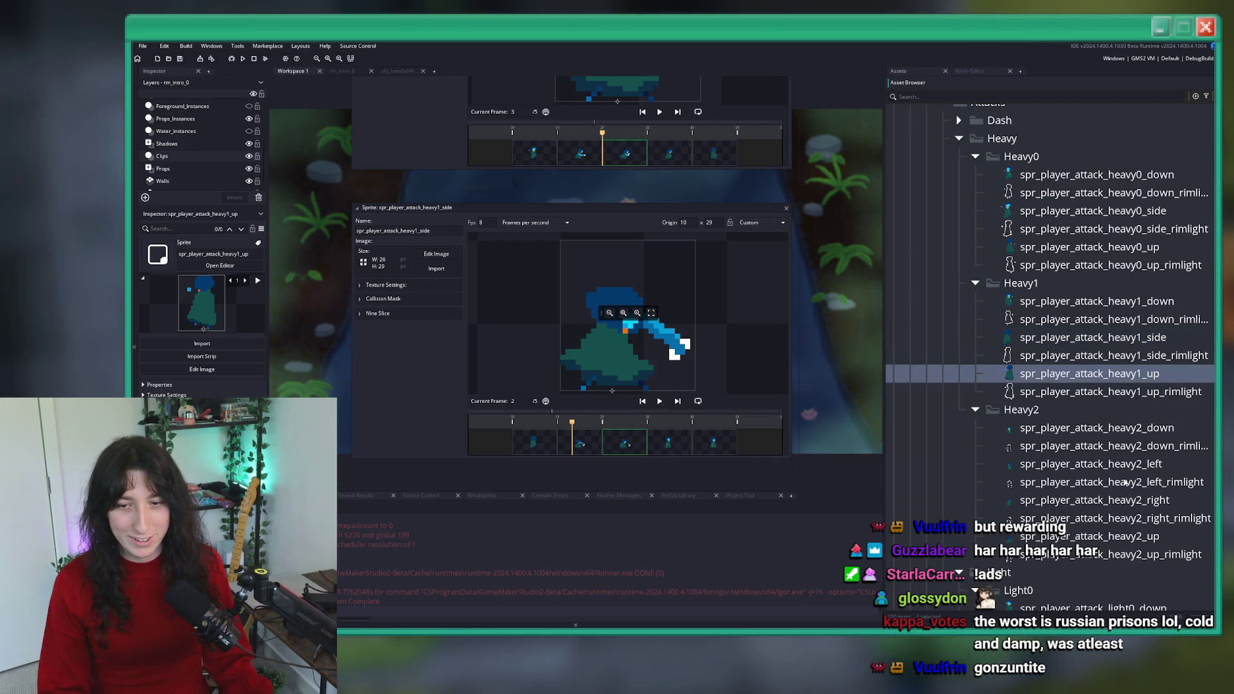
double_click(1125, 501)
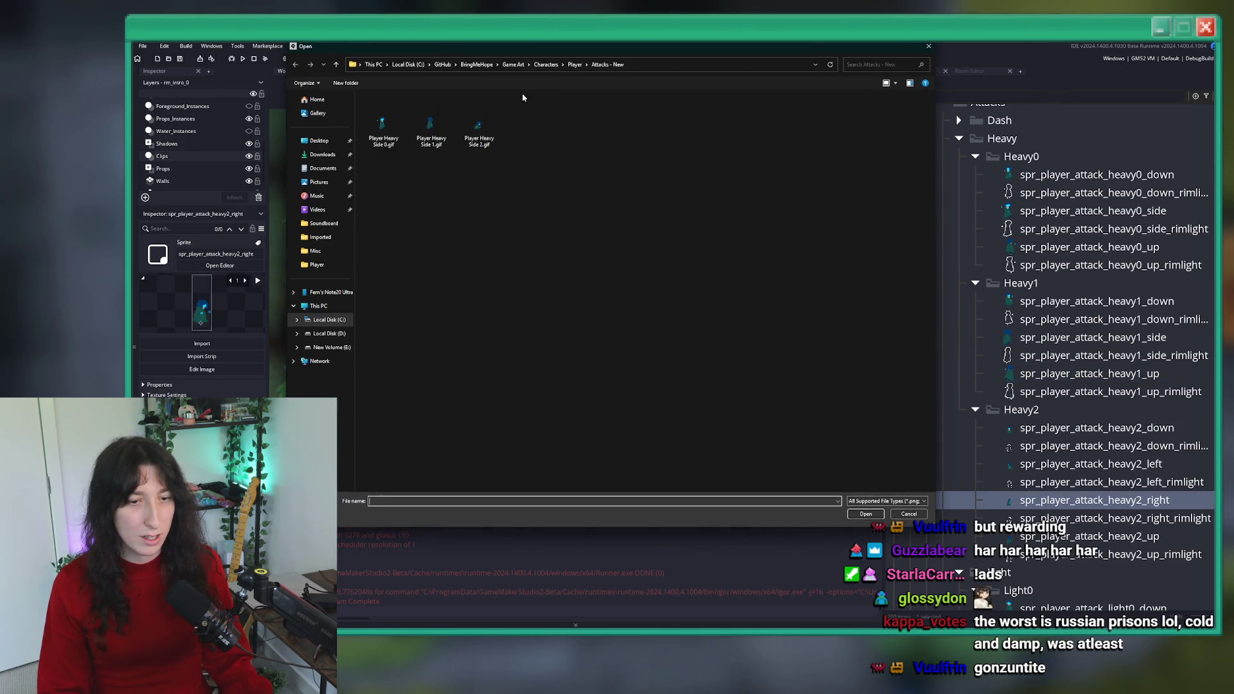
- Load a new image into heavy2_right and auto-trim all its frames to 25x59
double_click(480, 122)
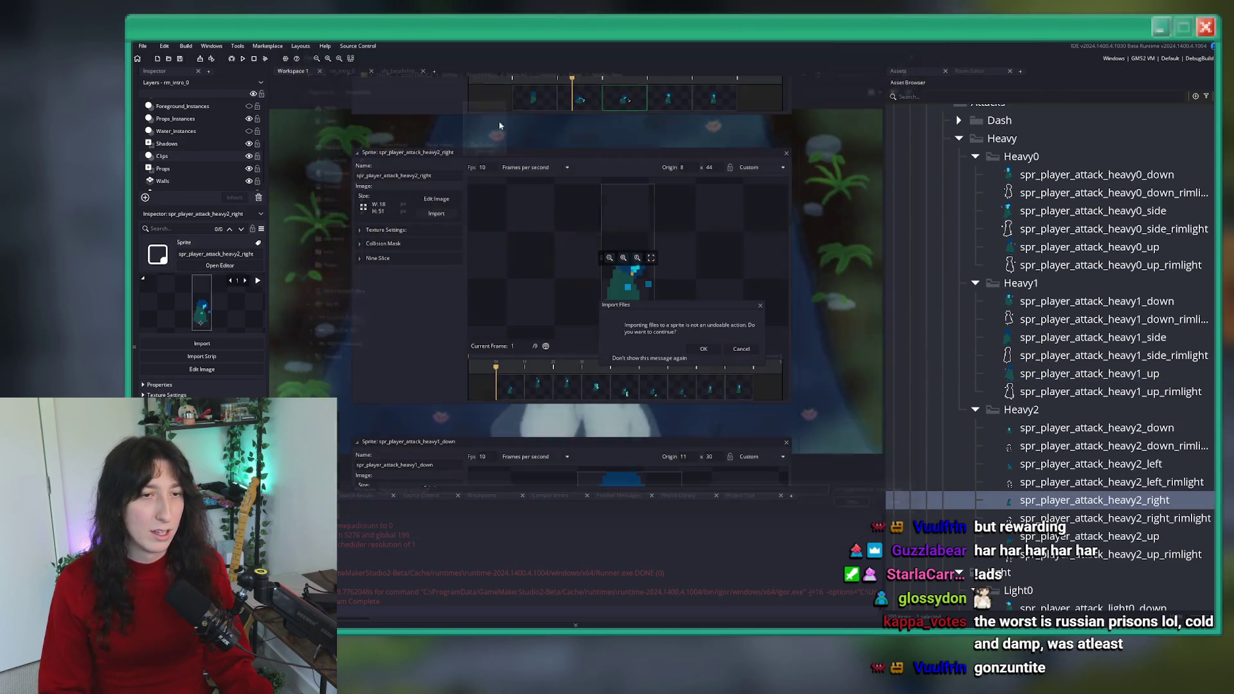
click(704, 348)
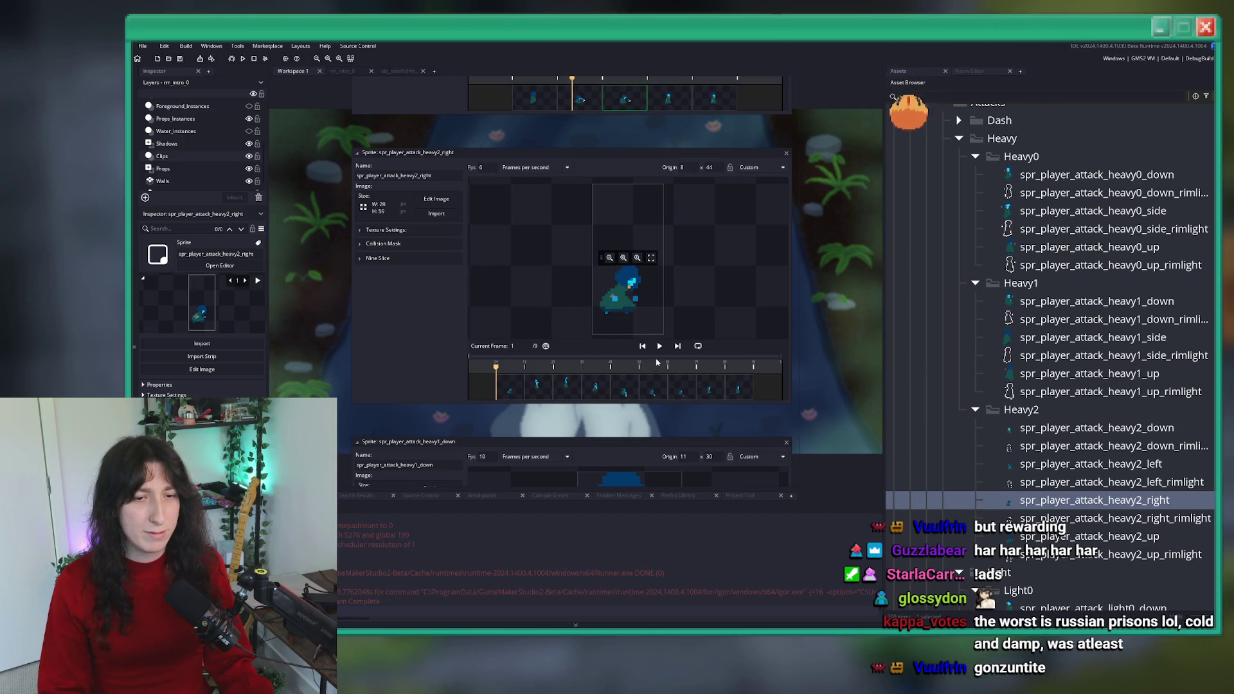
click(436, 199)
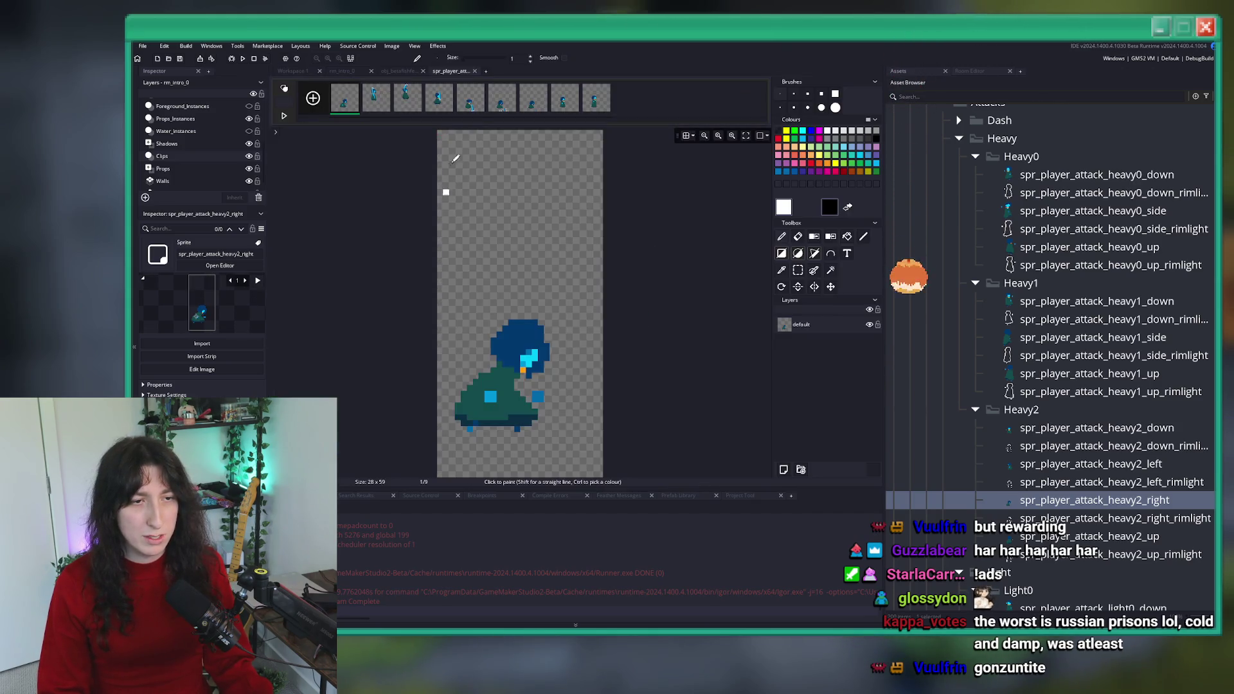
click(390, 46)
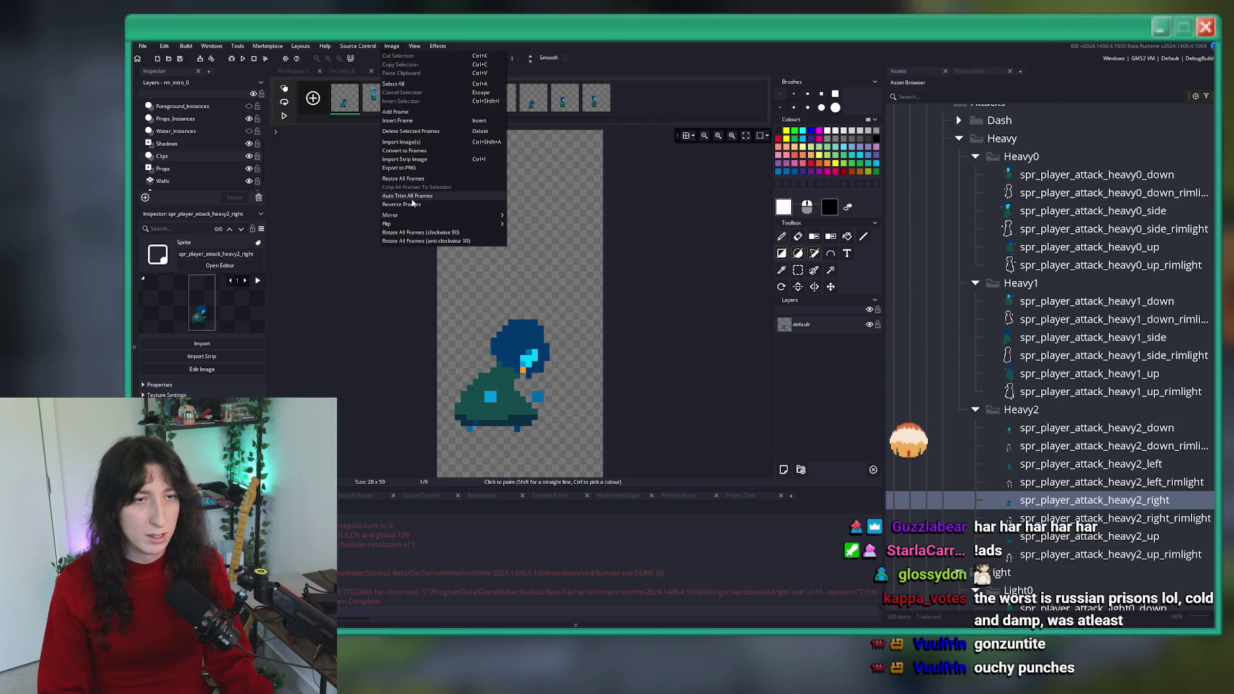
click(411, 199)
click(477, 71)
- Play heavy2_right's animation and check frames 8 and 1 for alignment, then open heavy2_up
click(660, 347)
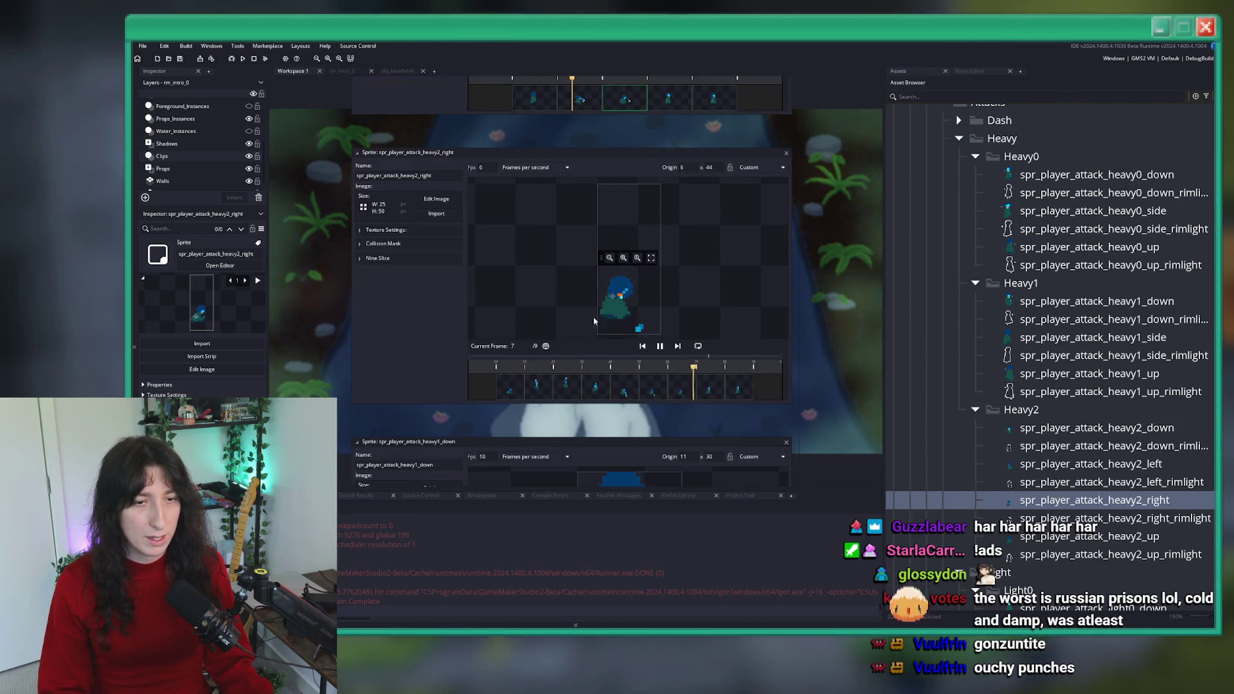
click(660, 346)
click(643, 347)
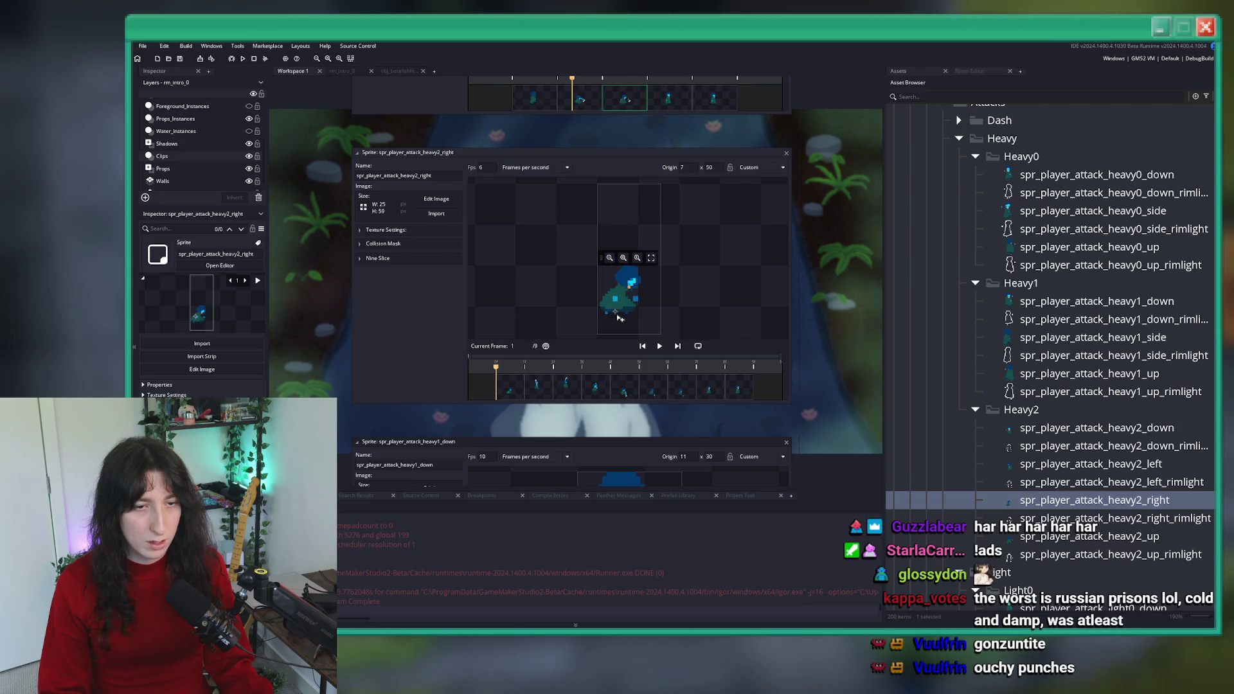
click(705, 391)
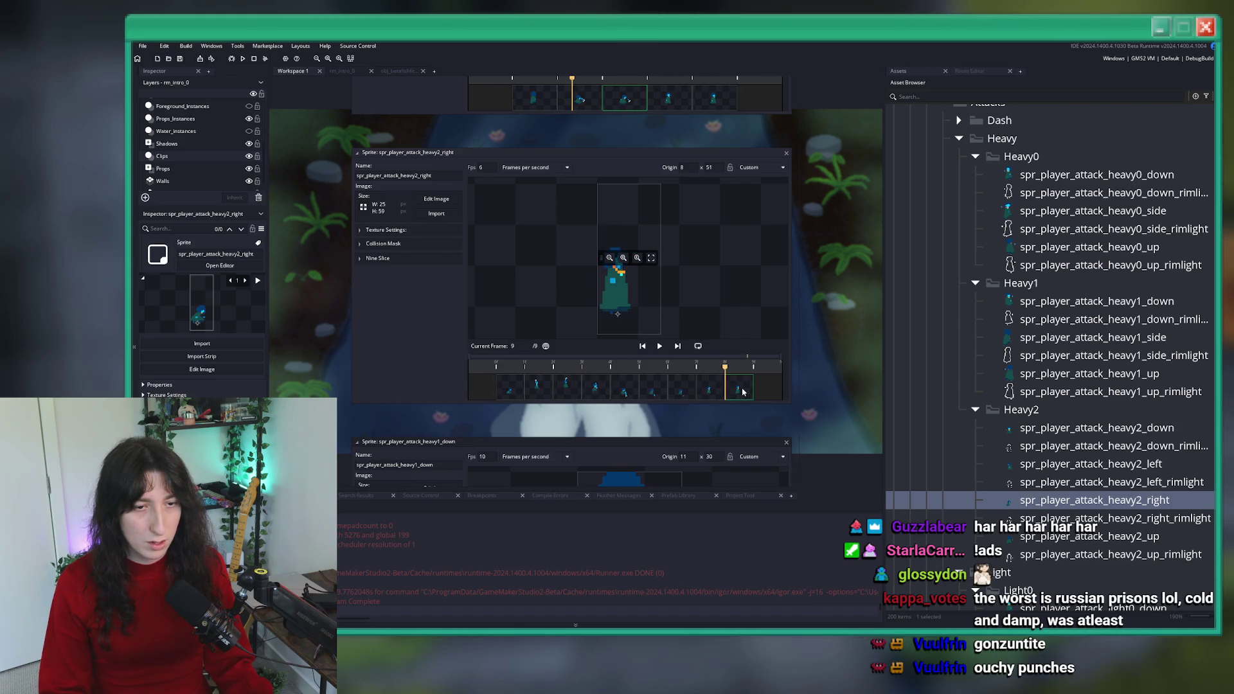
click(520, 381)
click(660, 347)
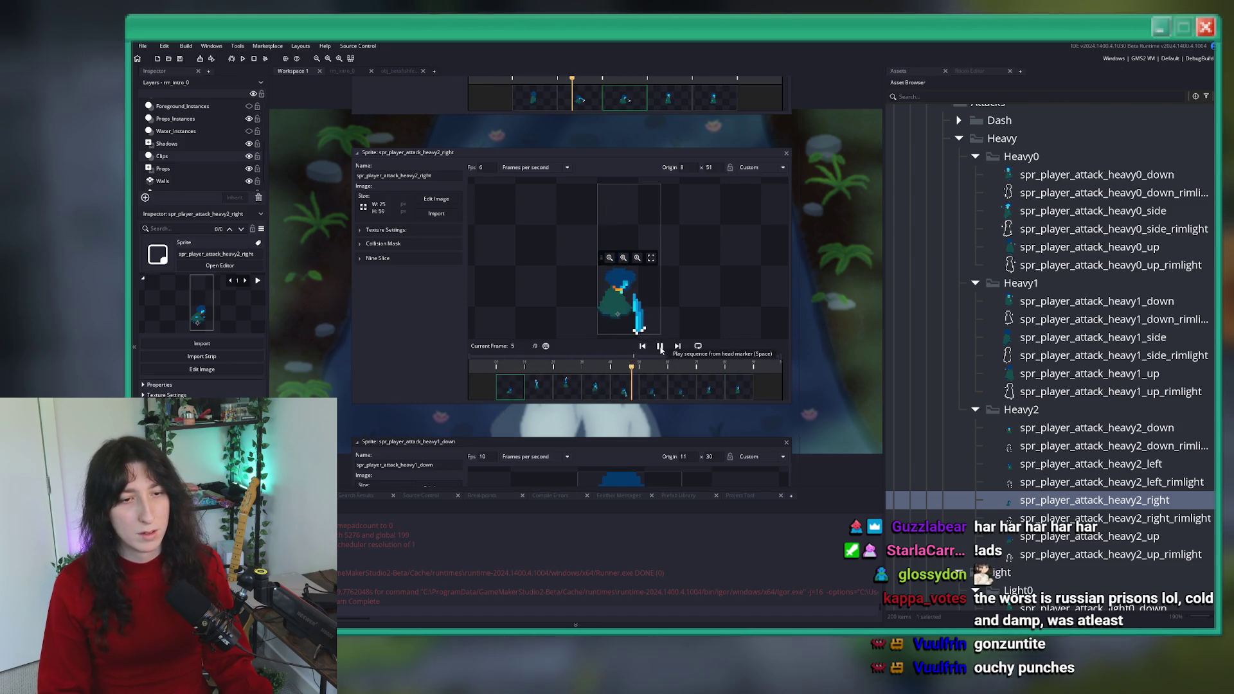
double_click(1012, 537)
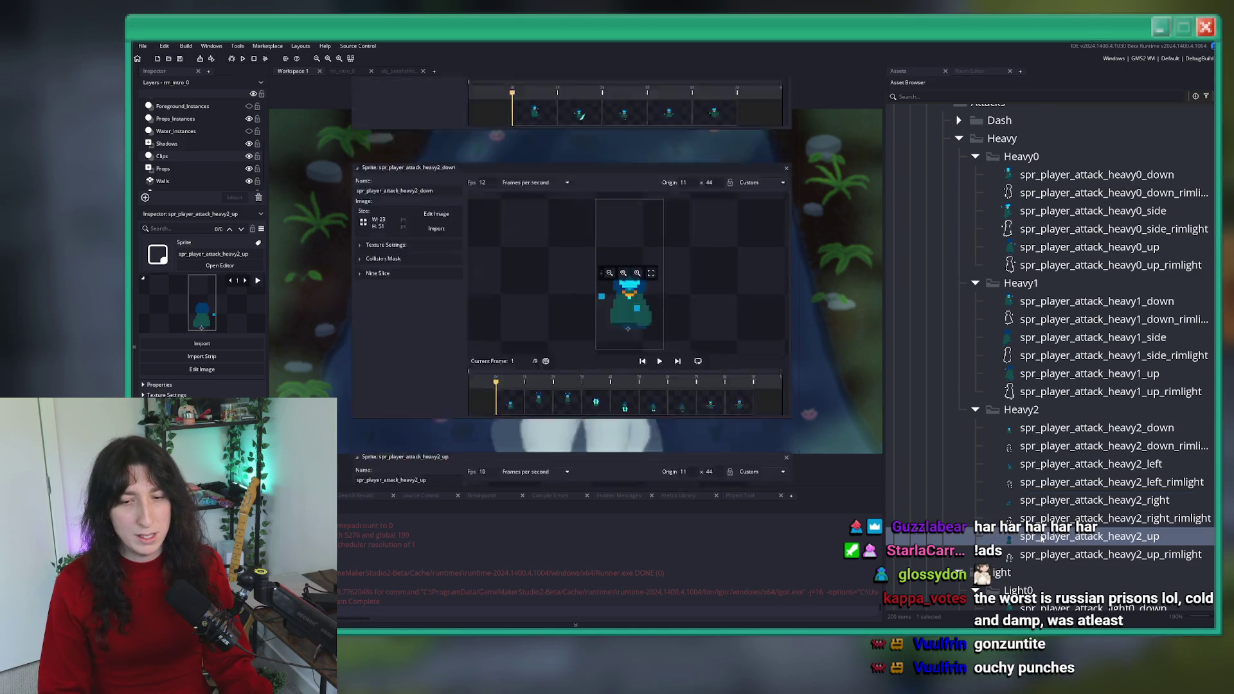
- Close heavy2_up and open each heavy0, heavy1 and heavy2 attack sprite to check origins
click(793, 230)
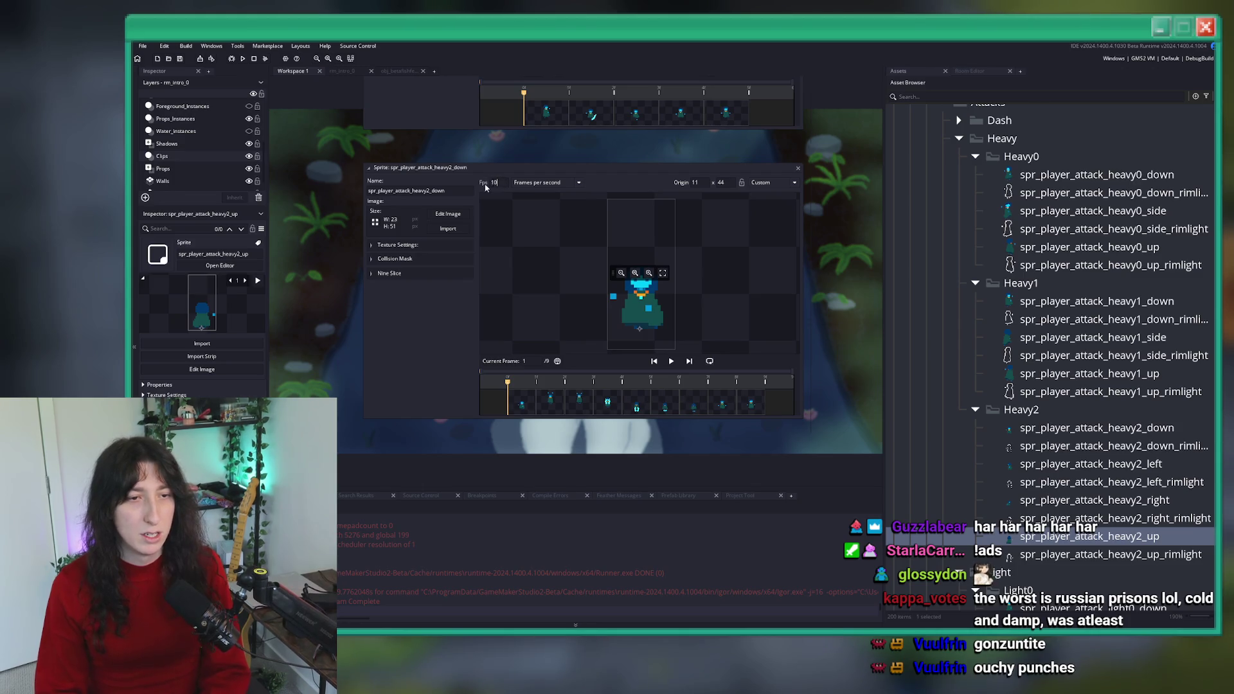
scroll(485, 187, up, 3)
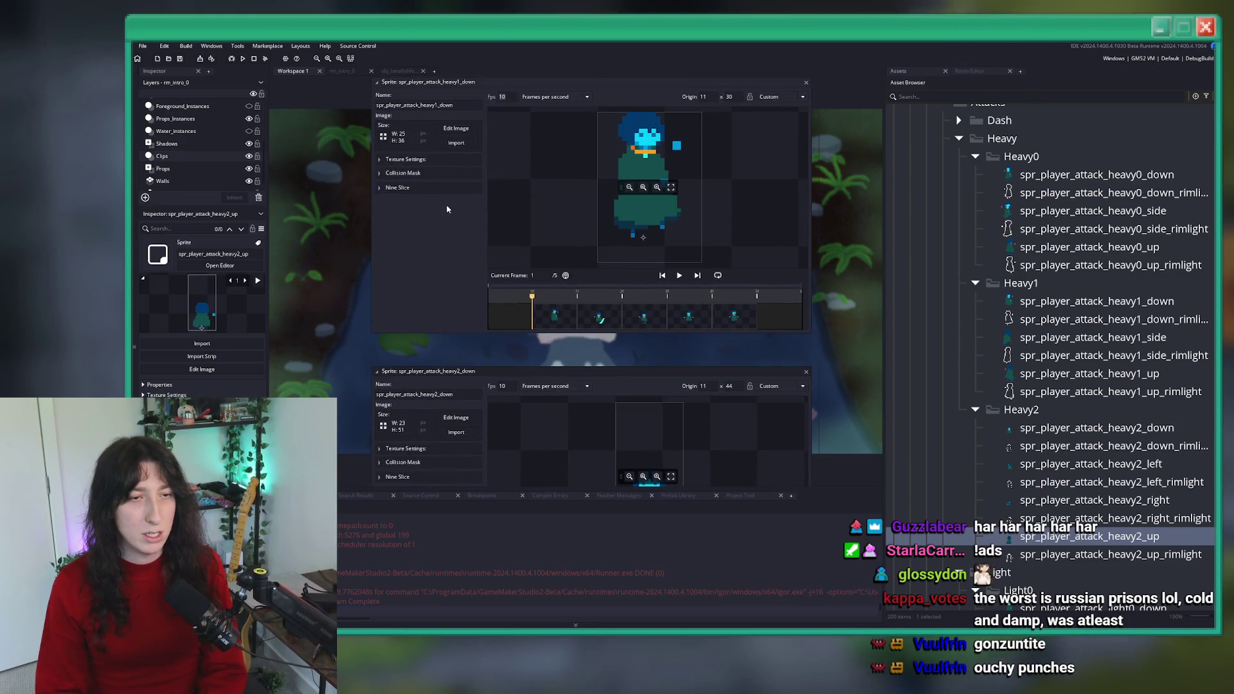
scroll(447, 209, up, 5)
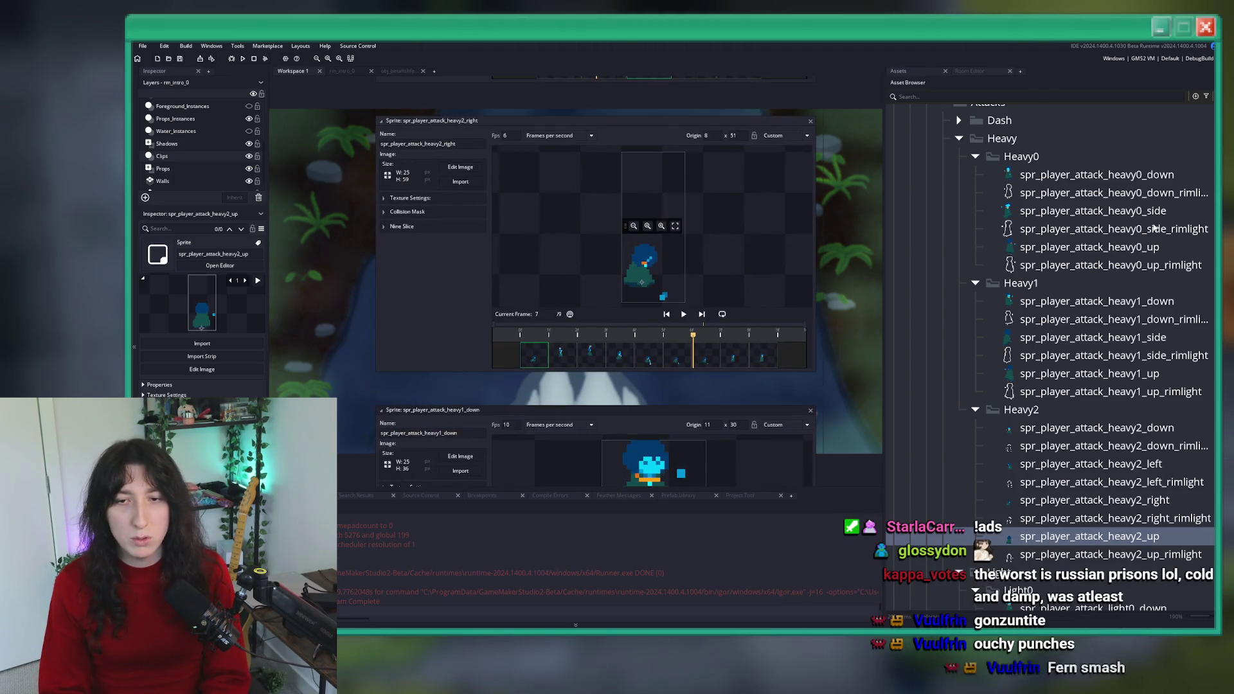
double_click(1093, 211)
click(1161, 180)
double_click(1161, 182)
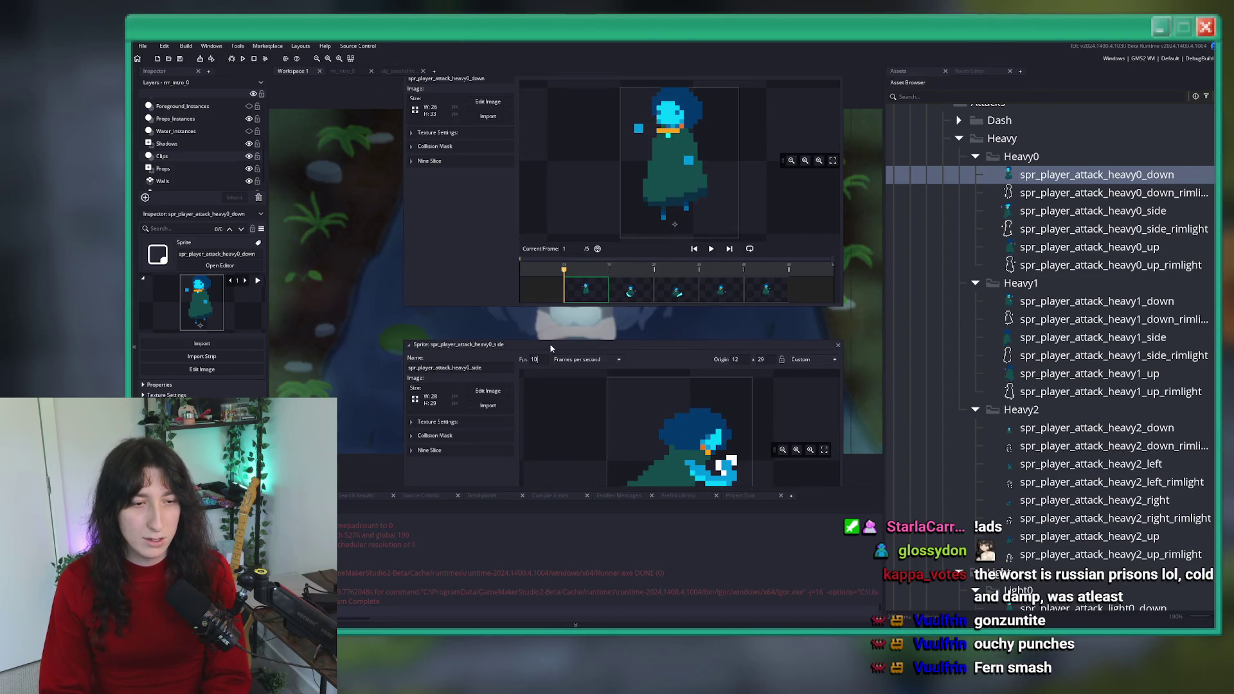
double_click(1100, 301)
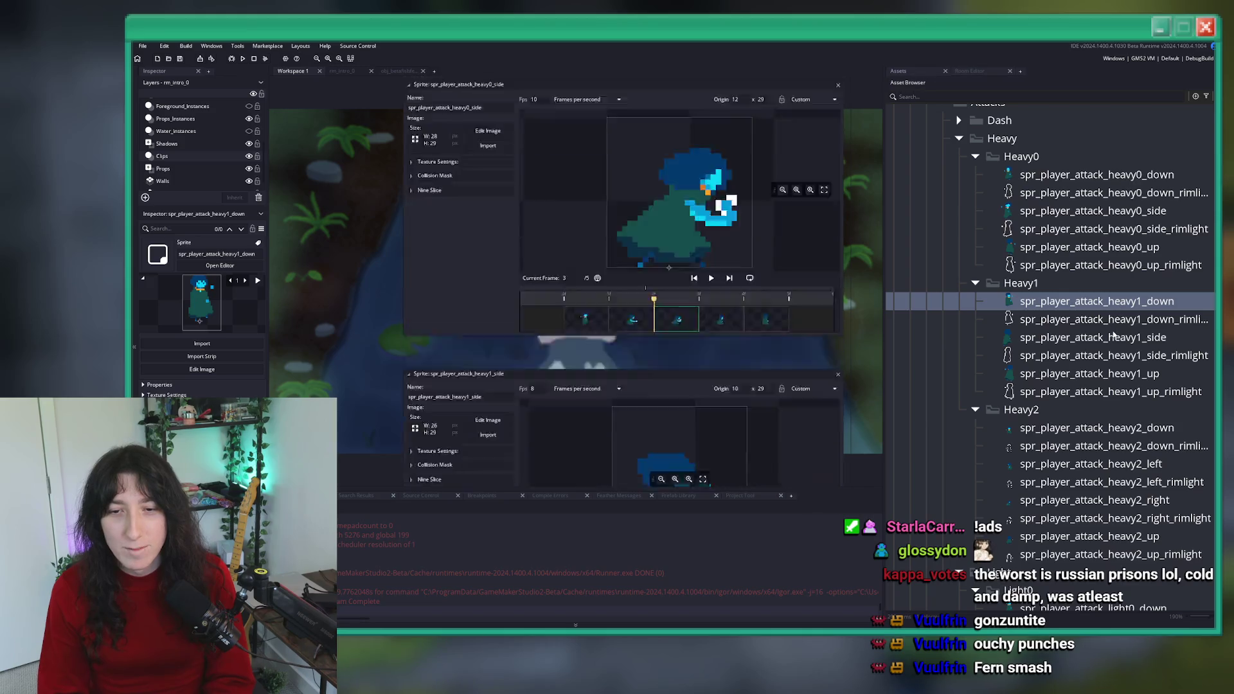
click(1115, 338)
double_click(1115, 337)
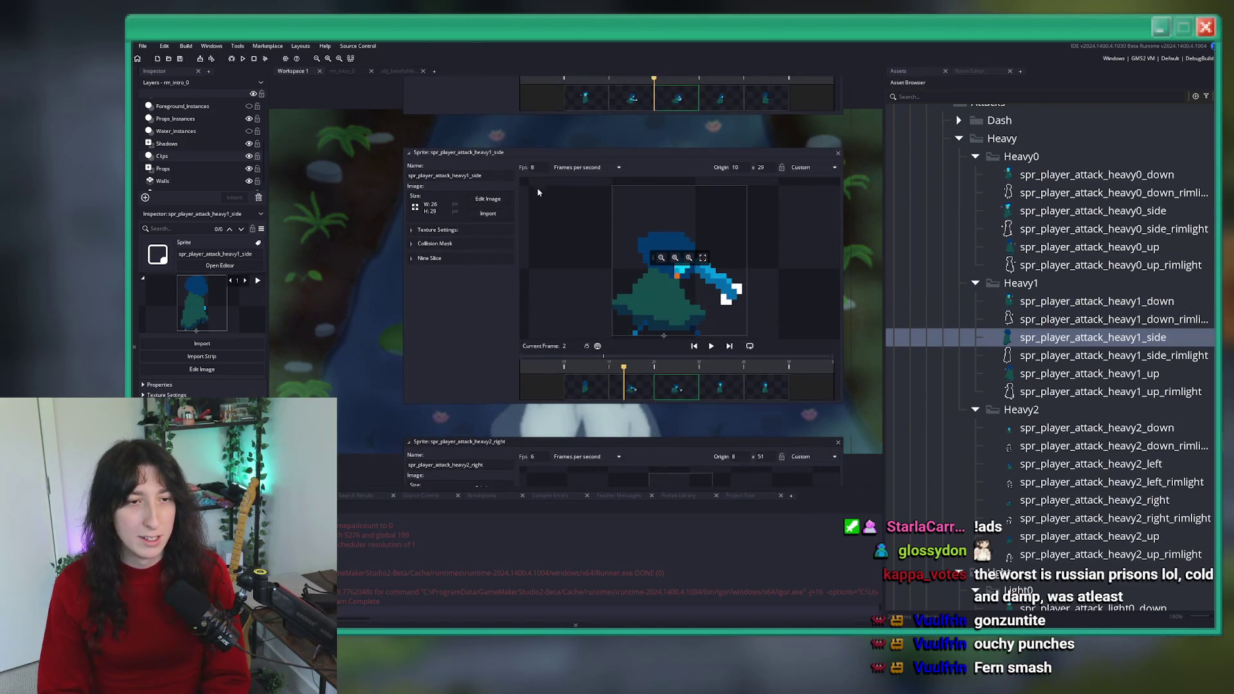
double_click(1080, 428)
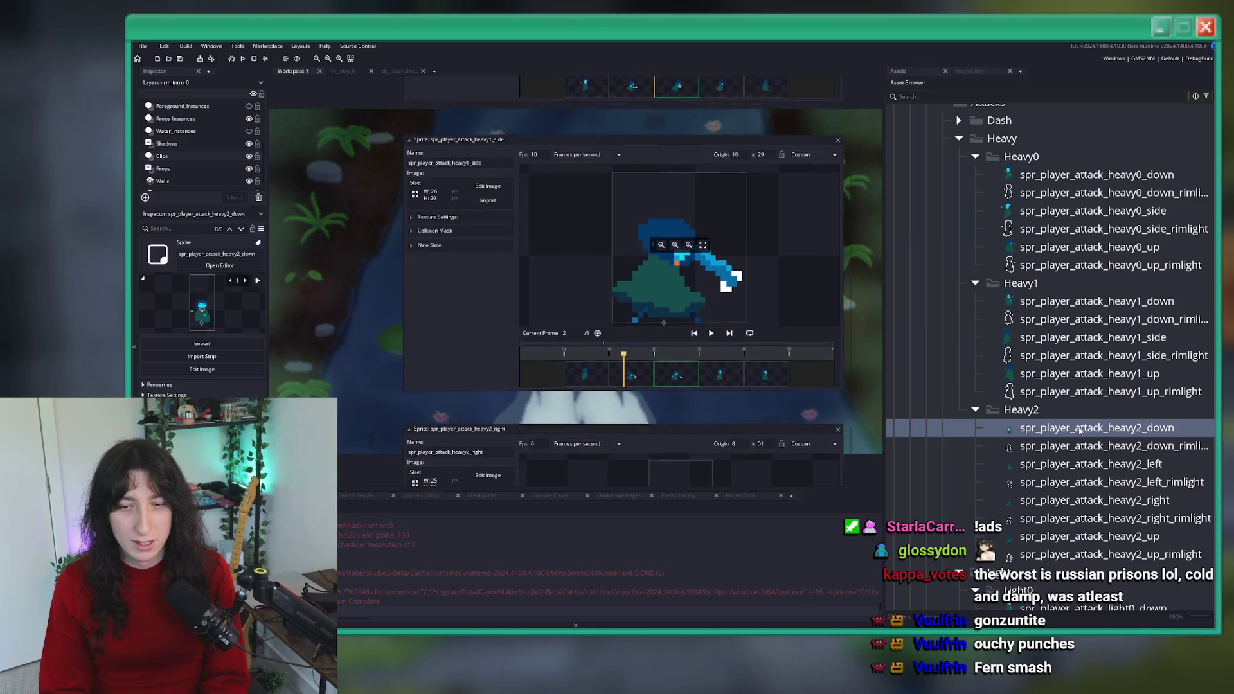
click(1086, 446)
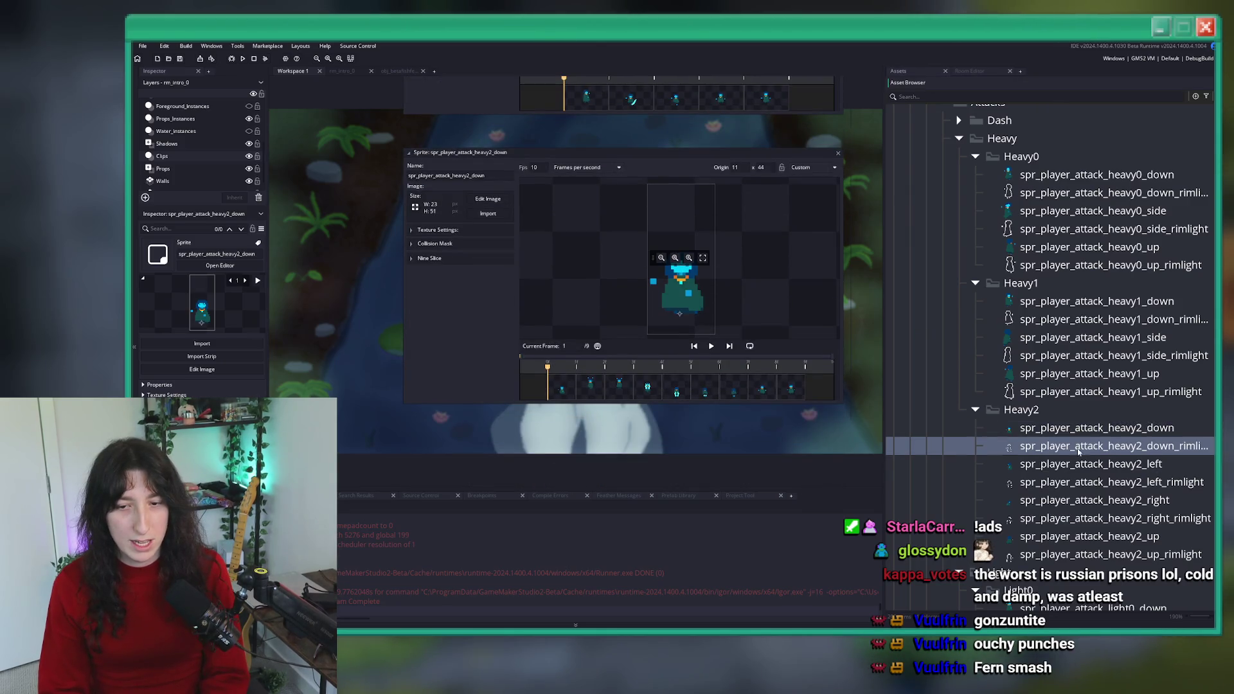
double_click(1093, 500)
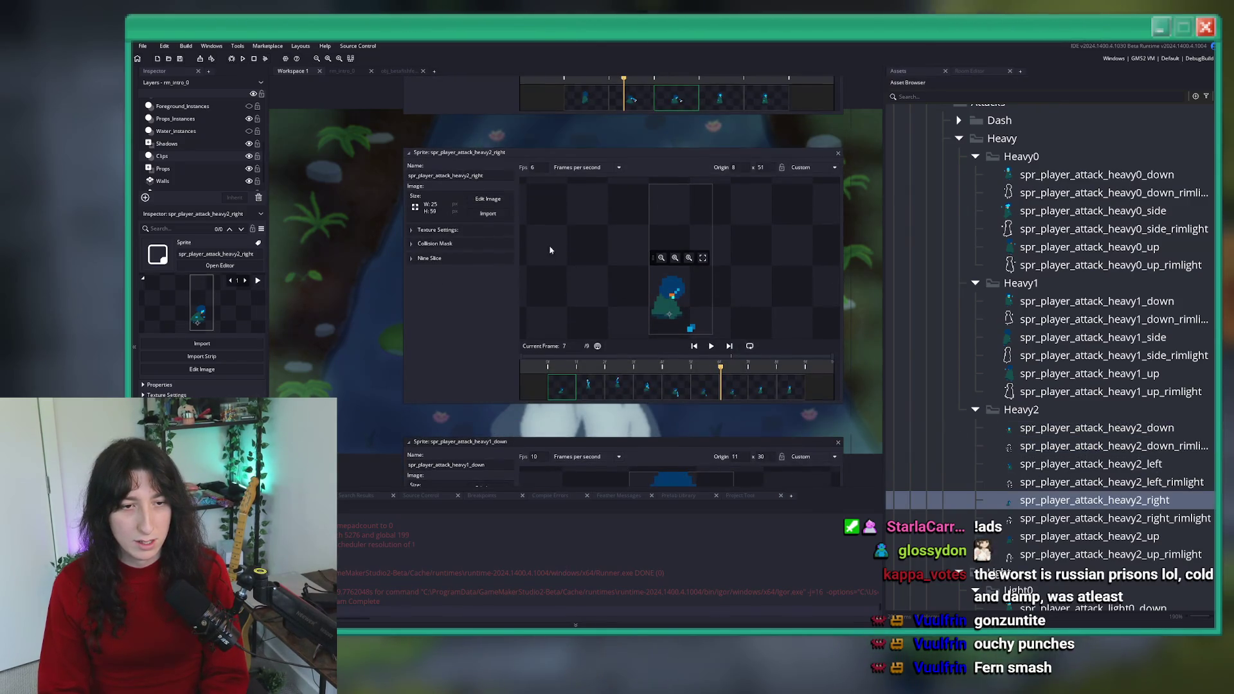
- Search the whole project for spr_player_attack_heavy2_right
double_click(445, 176)
key(ctrl+shift+f)
key(Return)
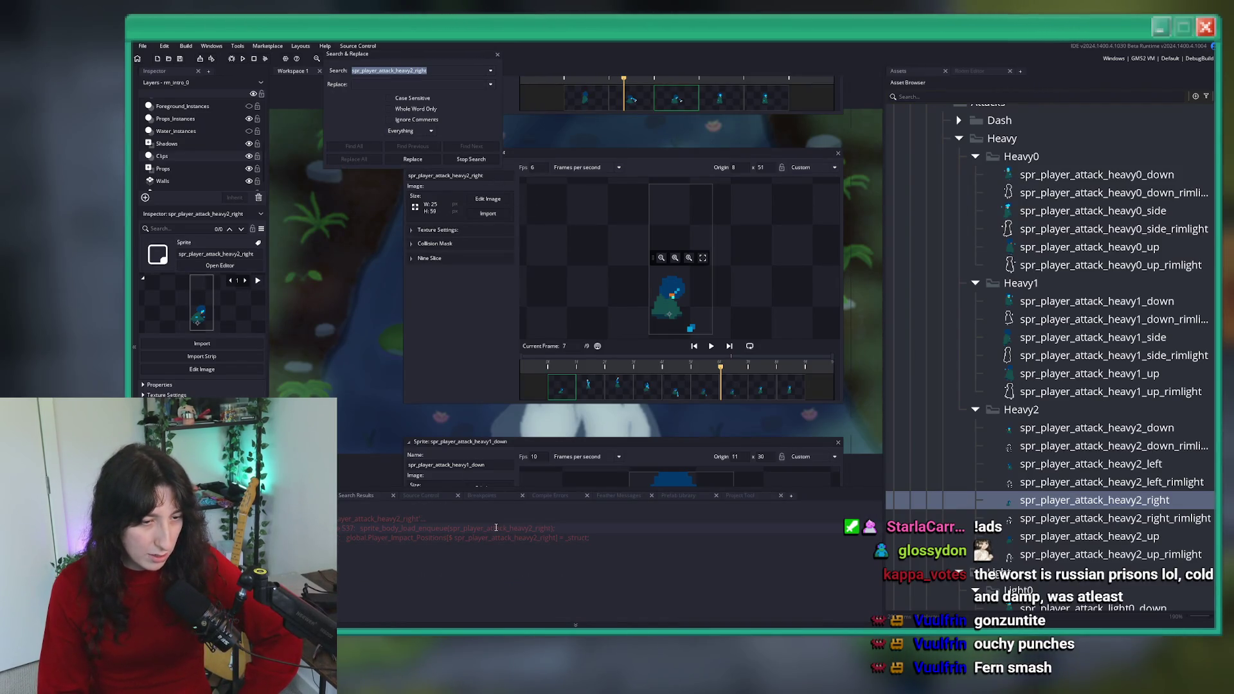
- Open the line 537 code queuing heavy2_right and look through the matches, including heavy2_left
double_click(492, 529)
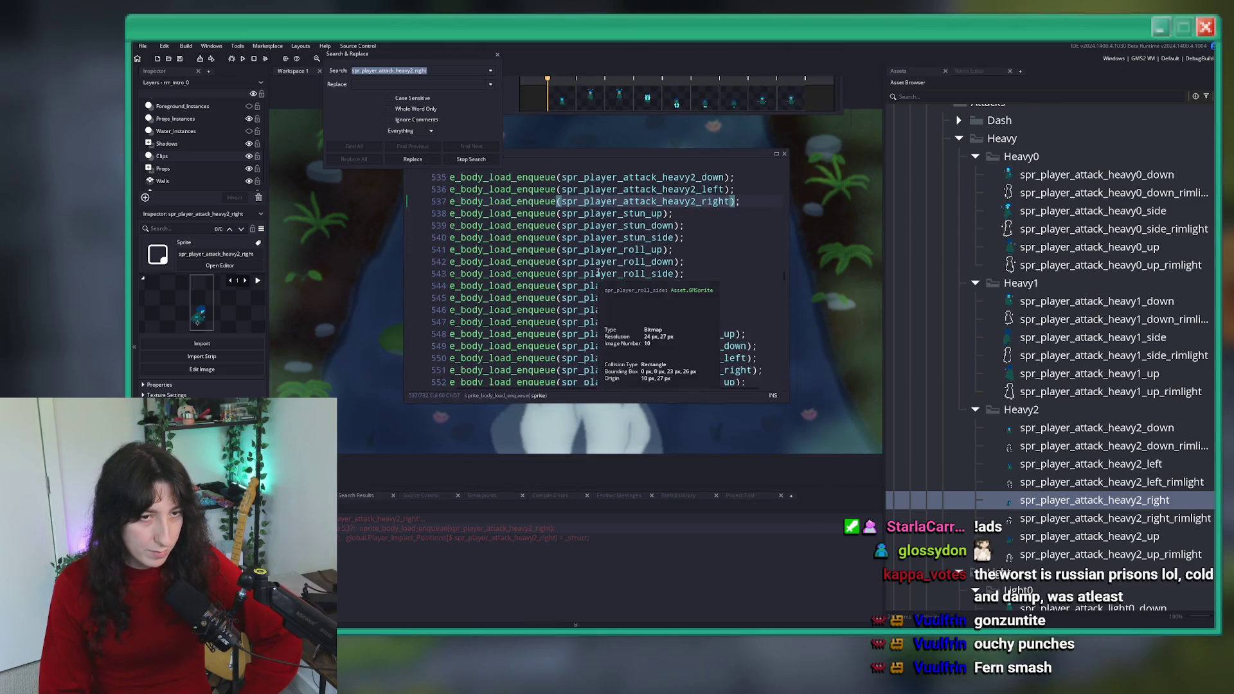
scroll(608, 283, up, 2)
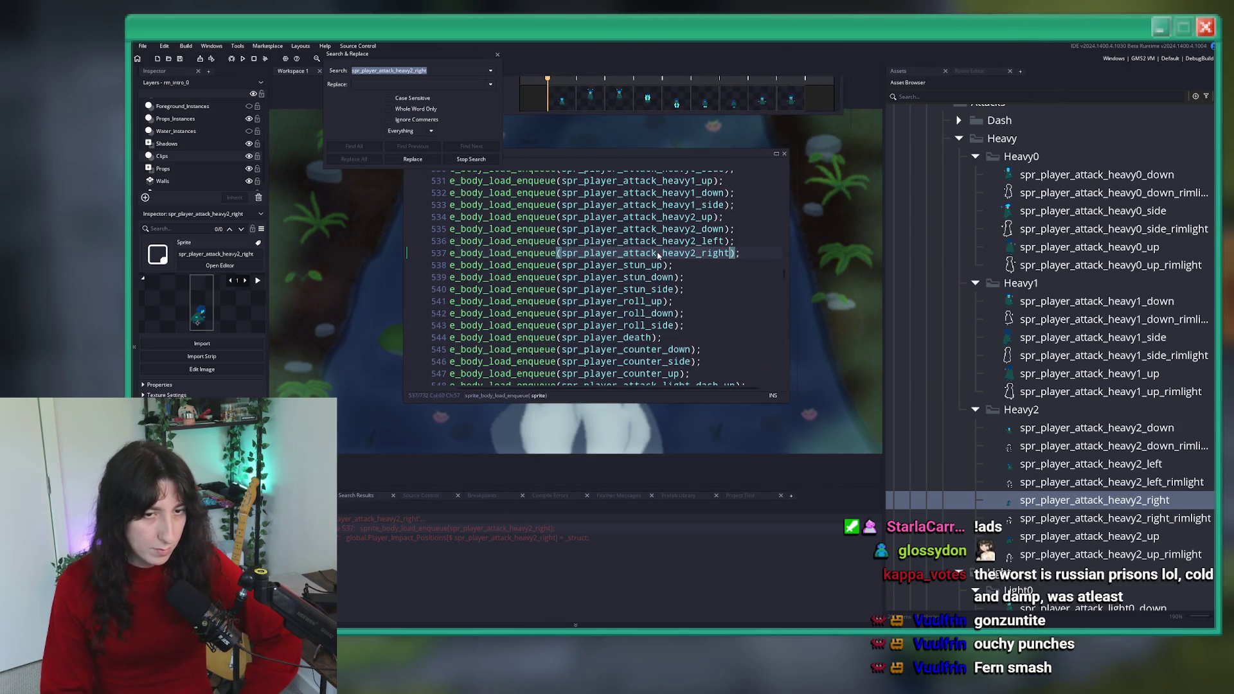
scroll(1110, 435, down, 3)
scroll(1110, 435, down, 4)
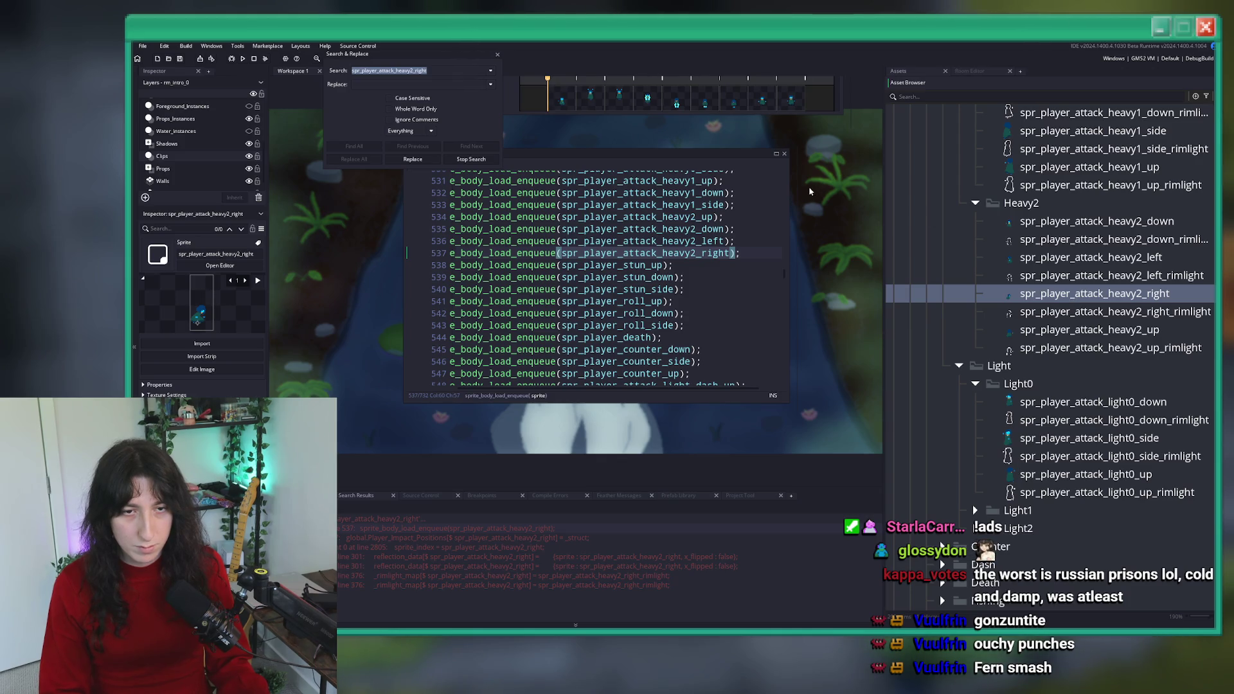
click(705, 243)
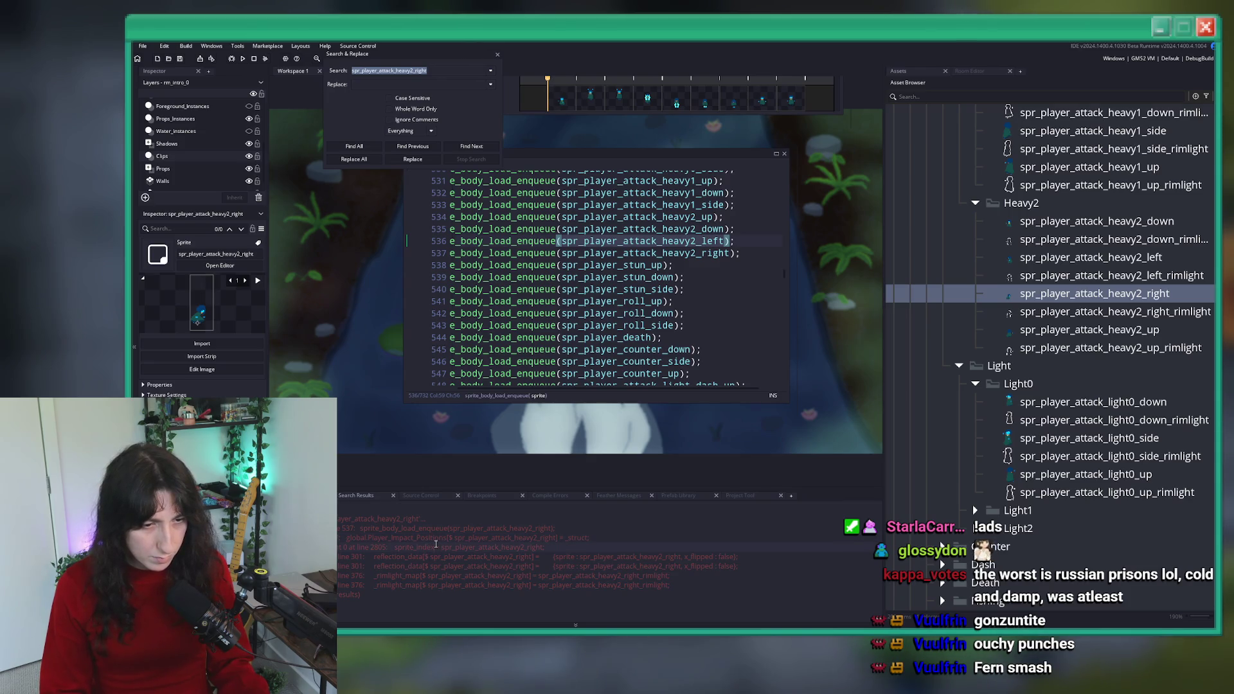
- Rename spr_player_attack_heavy2_right to spr_player_attack_heavy2_side
double_click(432, 548)
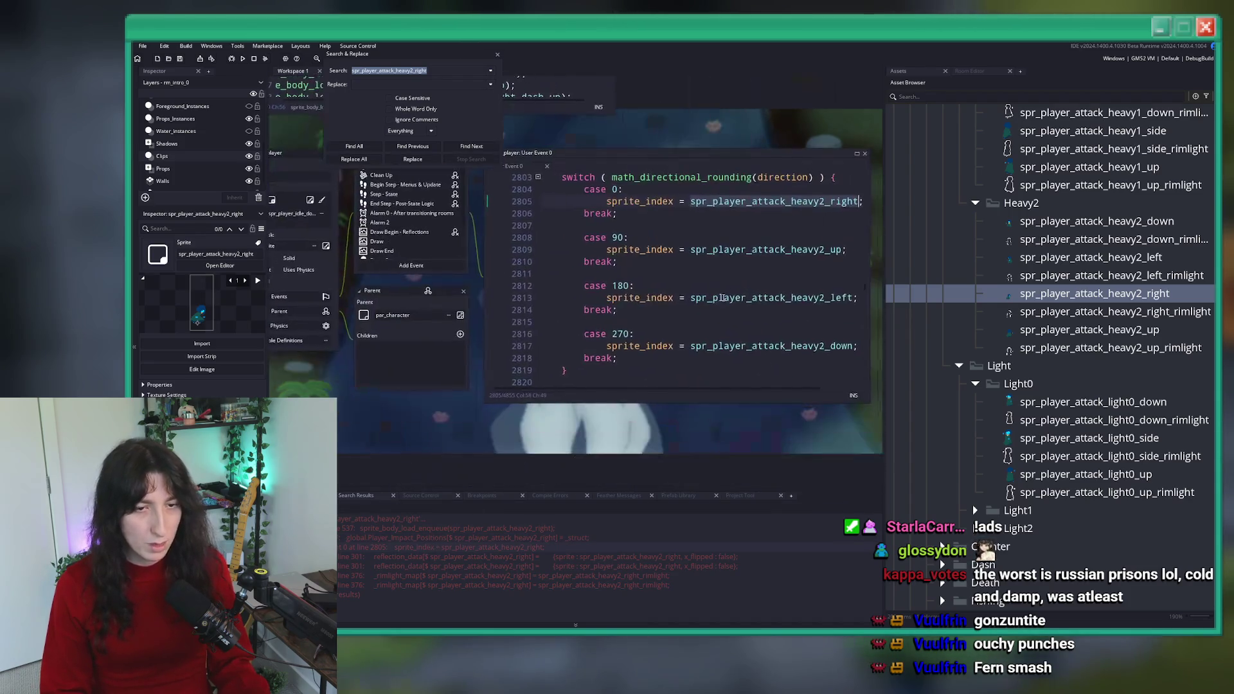
key(F2)
key(BackSpace)
key(BackSpace)
key(BackSpace)
text(side)
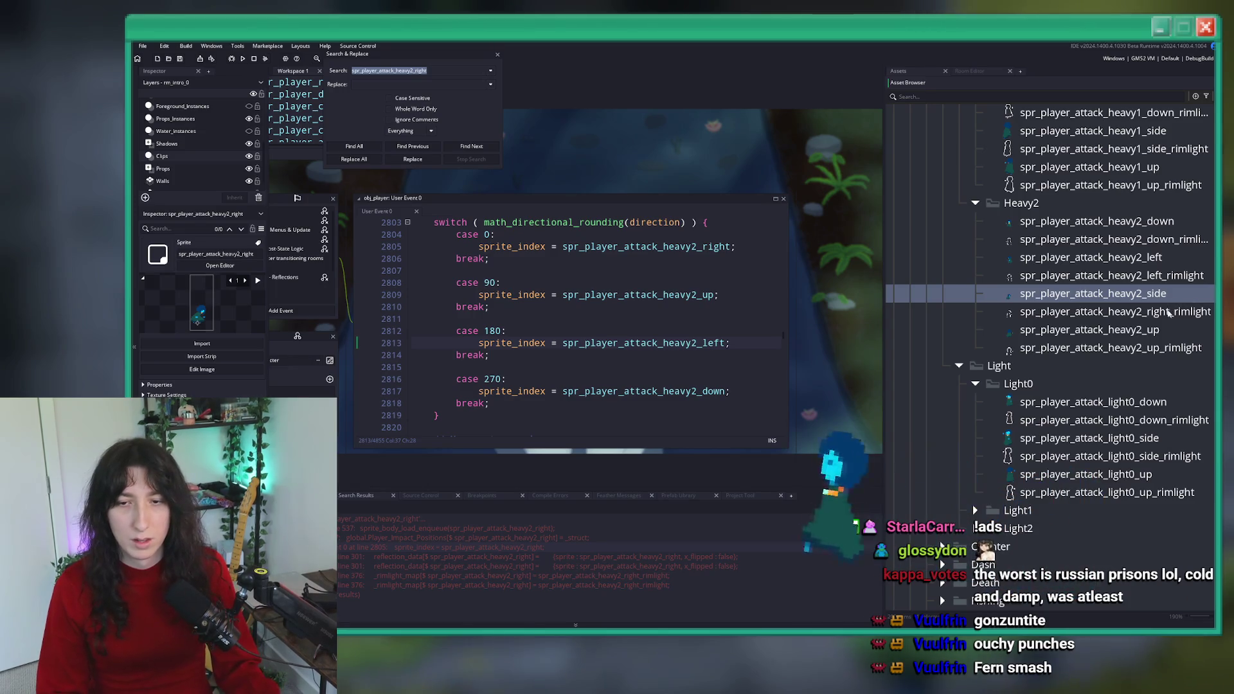
key(Return)
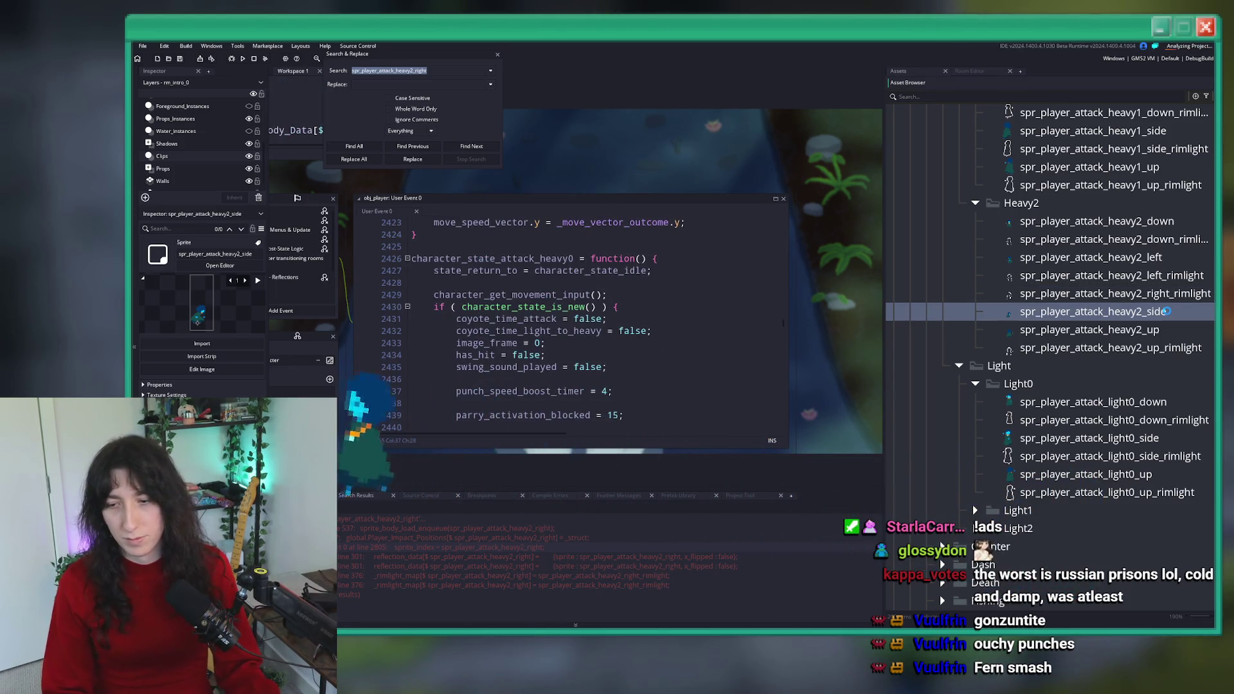
- Rename the rimlight sprite to spr_player_attack_heavy2_side_rimlight
click(1177, 299)
click(1176, 299)
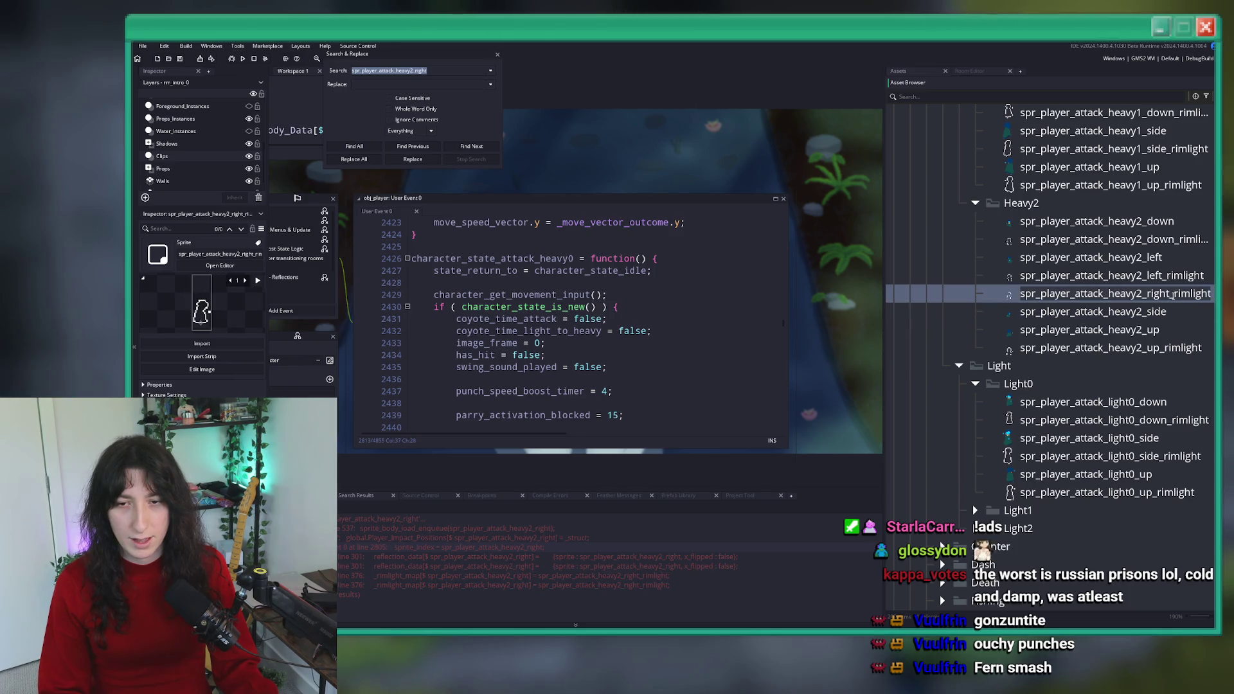
key(BackSpace)
key(BackSpace)
key(BackSpace)
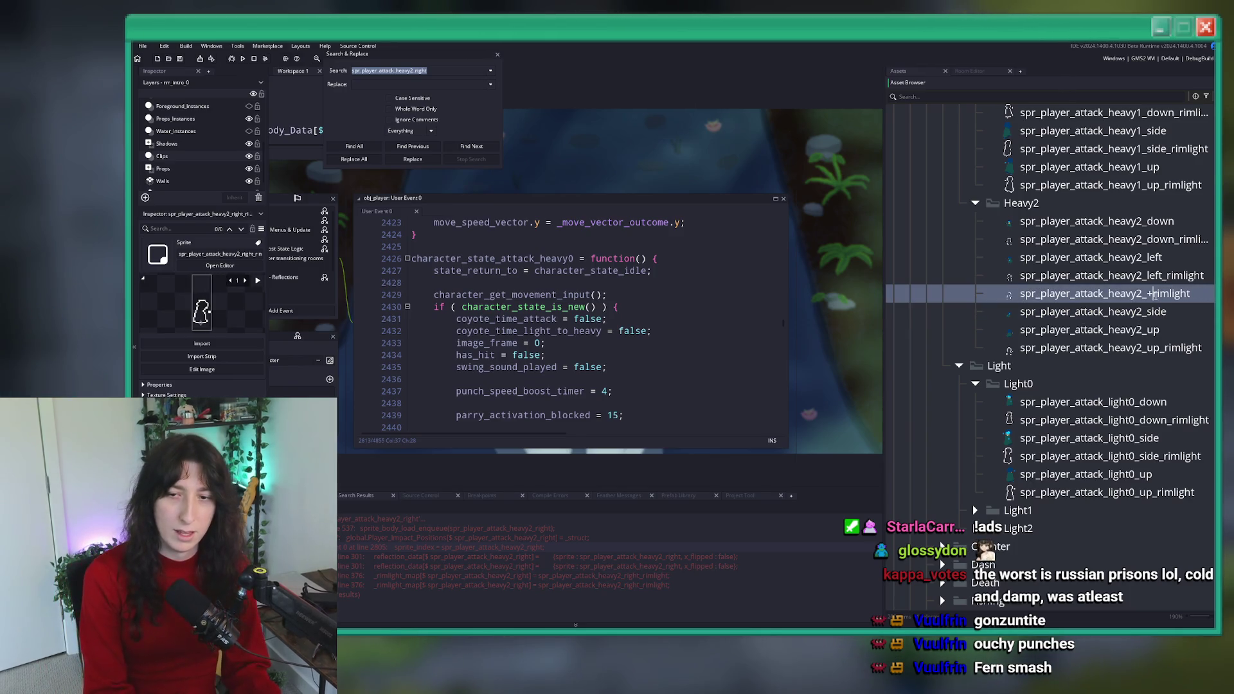
text(side_)
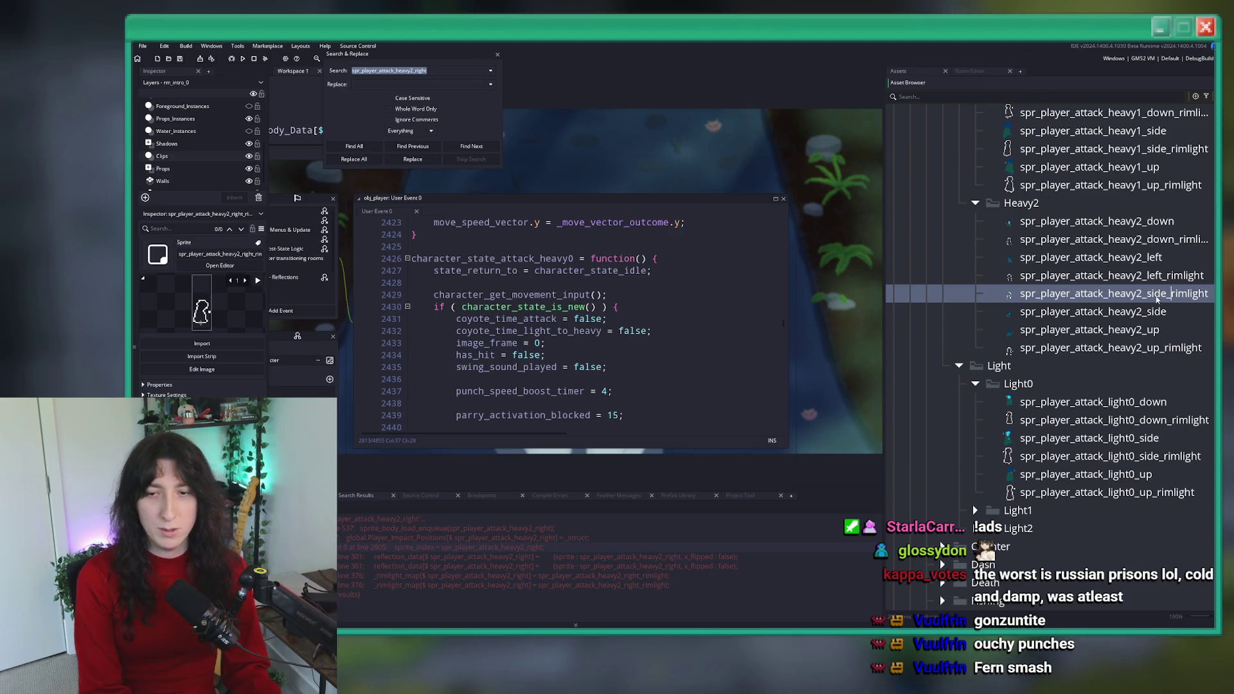
key(Return)
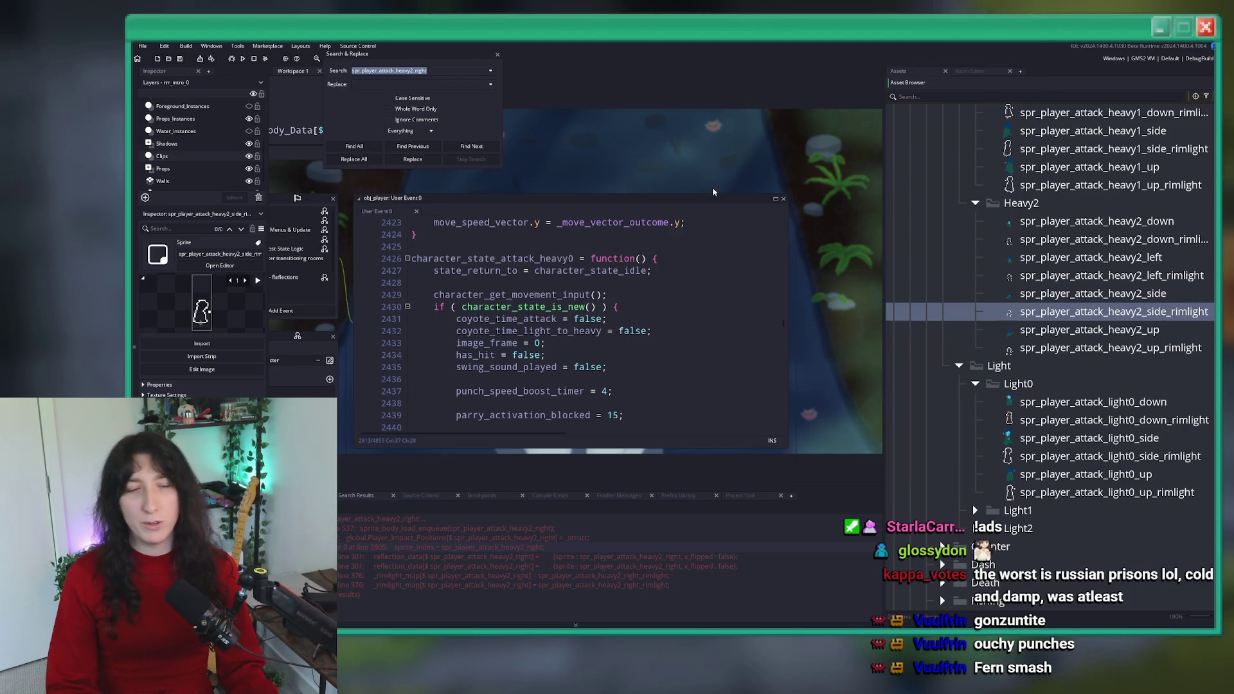
click(569, 249)
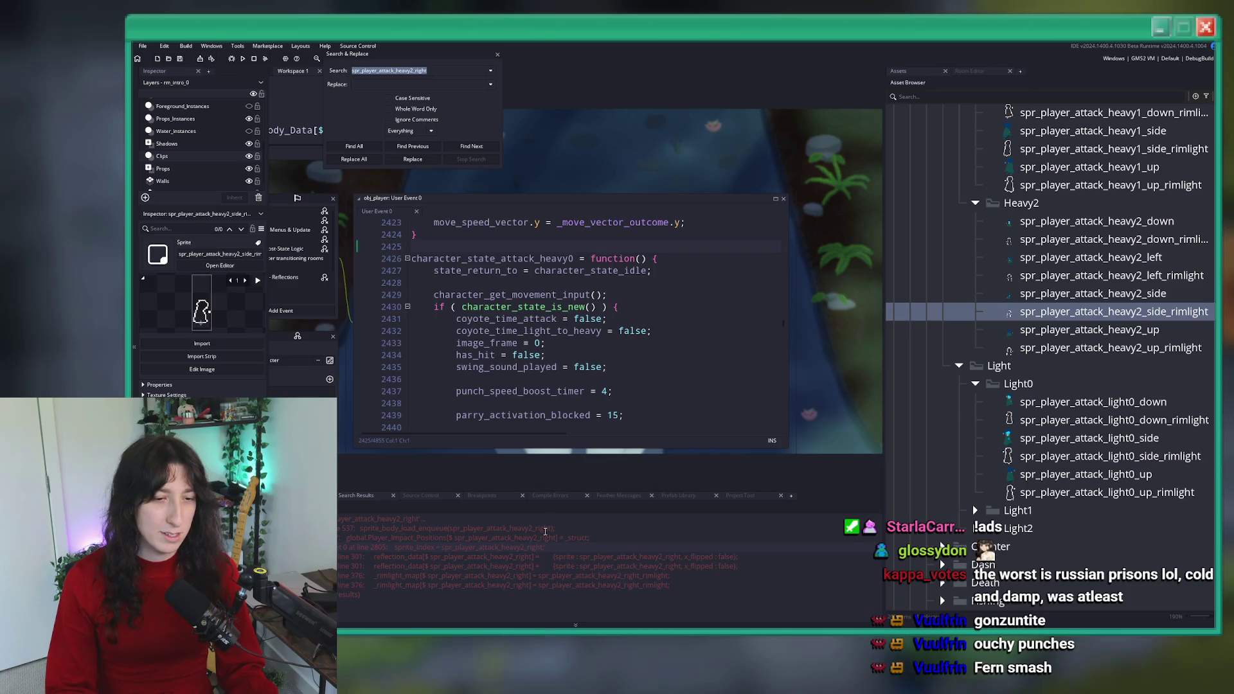
- Make case 180 use spr_player_attack_heavy2_side with image_xscale = -1;
double_click(443, 547)
key(ctrl+c)
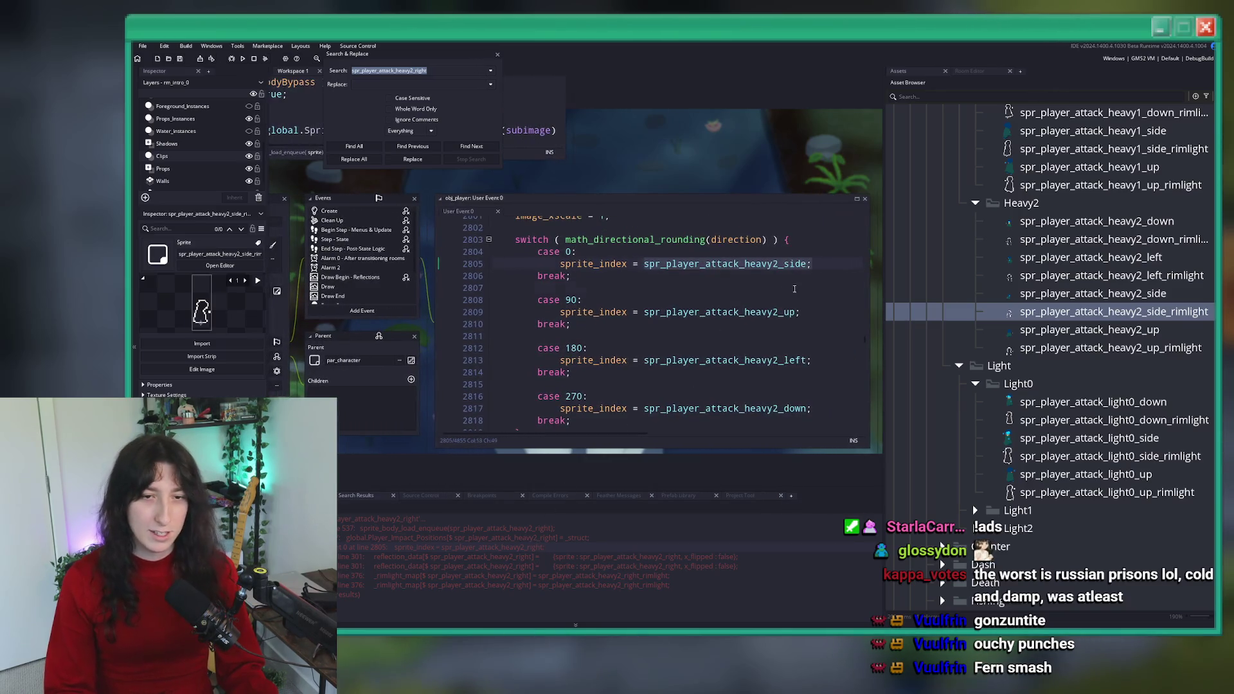
double_click(765, 356)
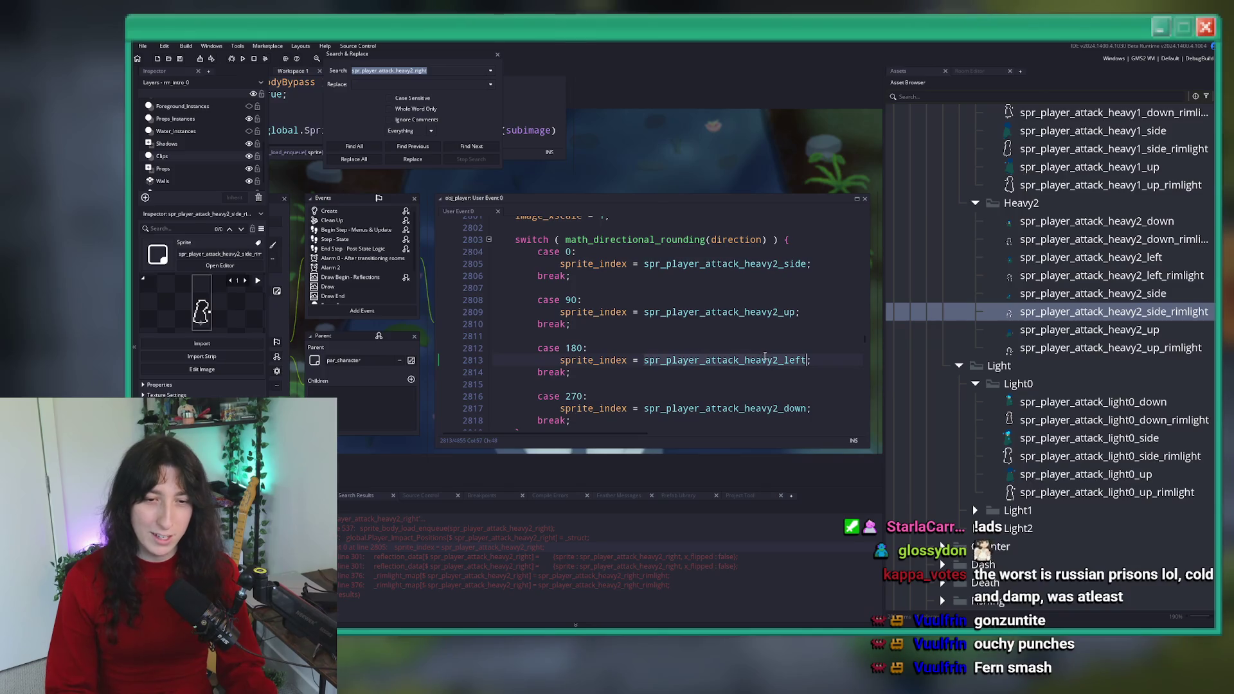
key(ctrl+v)
click(844, 350)
click(841, 362)
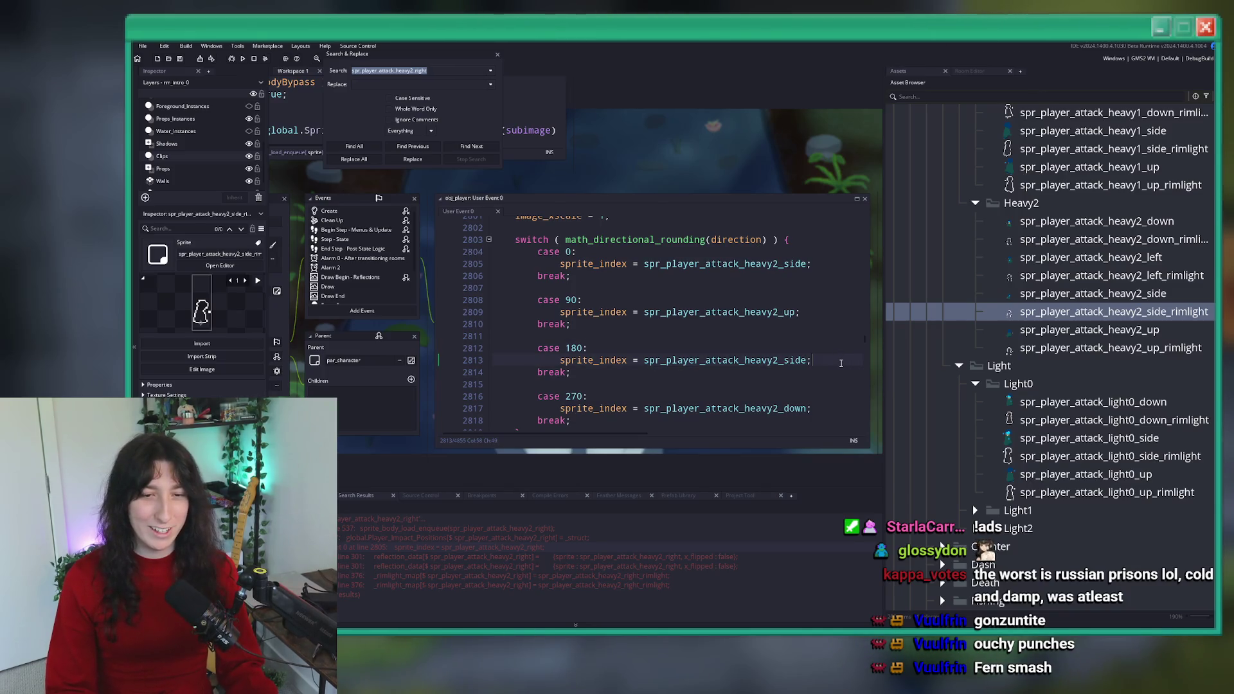
key(Return)
text(image_xscale =)
text(spr_player_attack_heavy2_side;)
text(;)
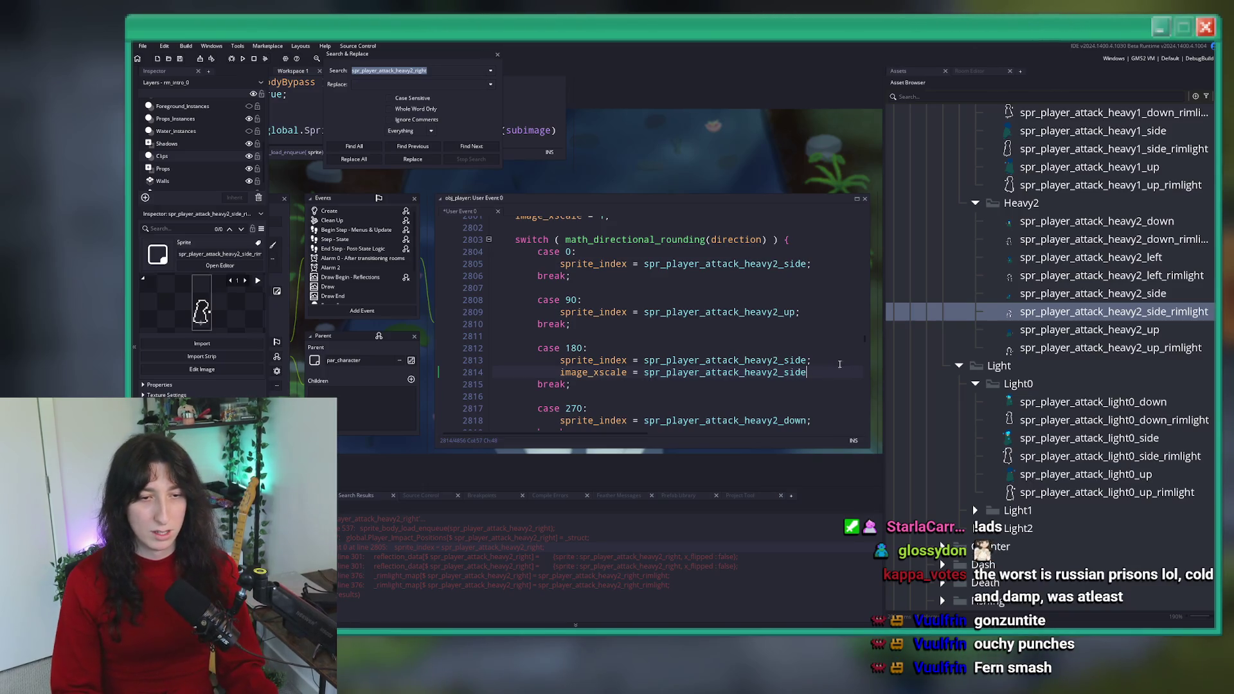
key(BackSpace)
double_click(781, 373)
text(-1;)
- Add image_xscale = 1; under the case 0 and case 90 sprite lines
click(812, 264)
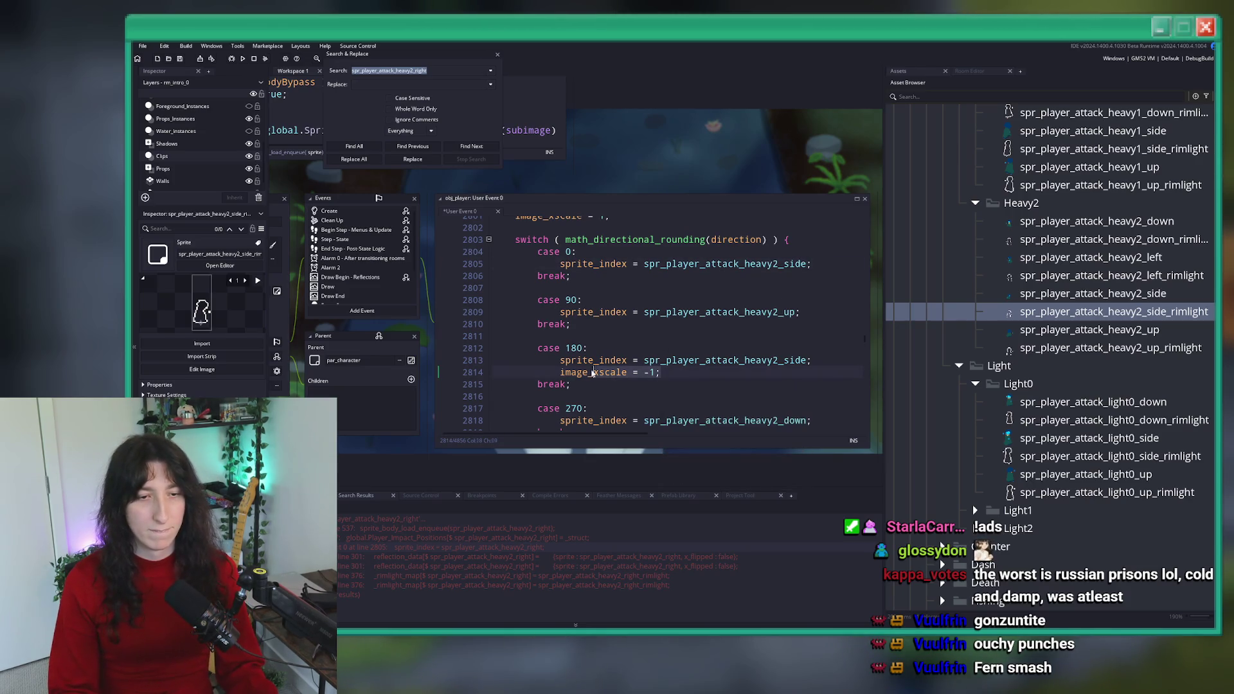
key(Return)
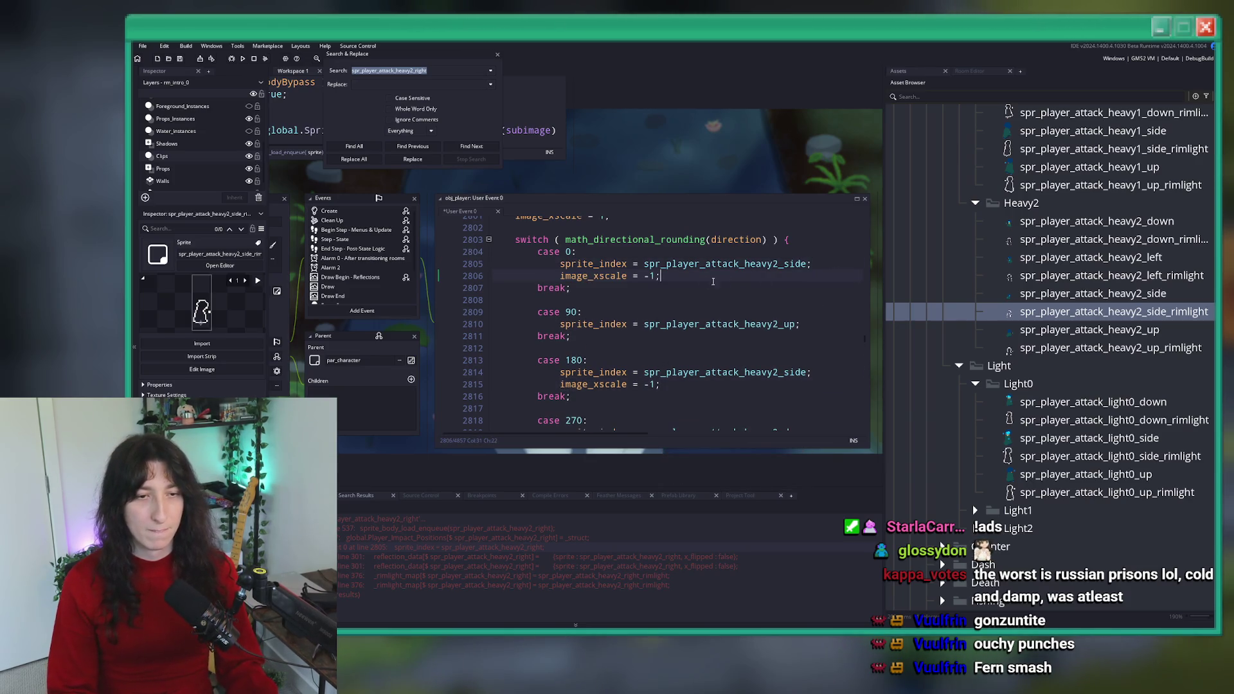
text(image_xscale = 1;)
key(ctrl+c)
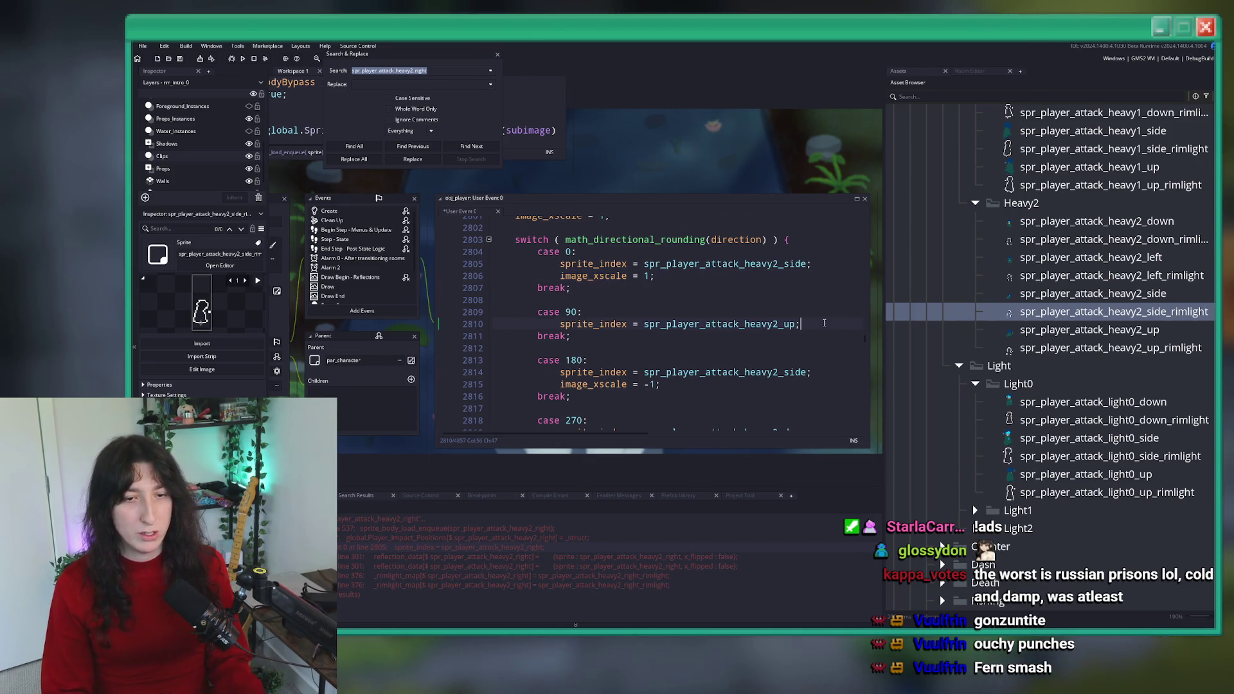
scroll(712, 324, down, 1)
click(829, 272)
key(Return)
key(ctrl+v)
- Add image_xscale = 1; under the case 270 sprite line and close Search & Replace
click(833, 392)
key(Return)
key(ctrl+v)
scroll(833, 395, down, 2)
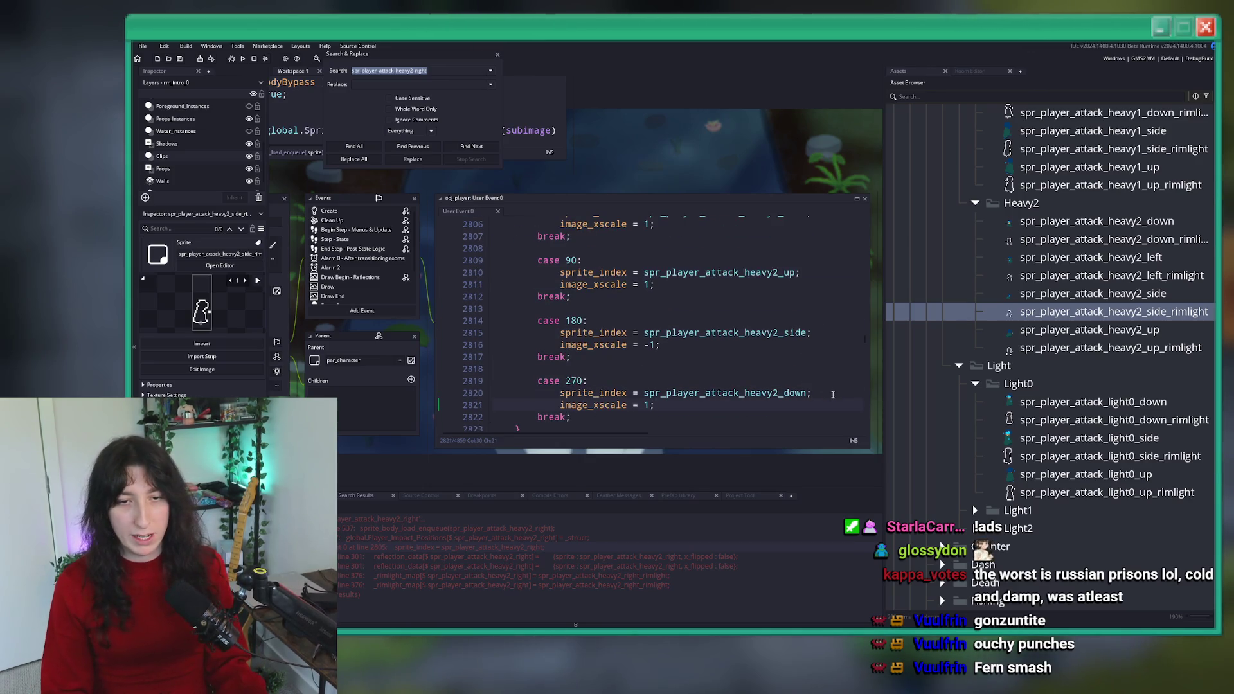
click(757, 290)
click(650, 225)
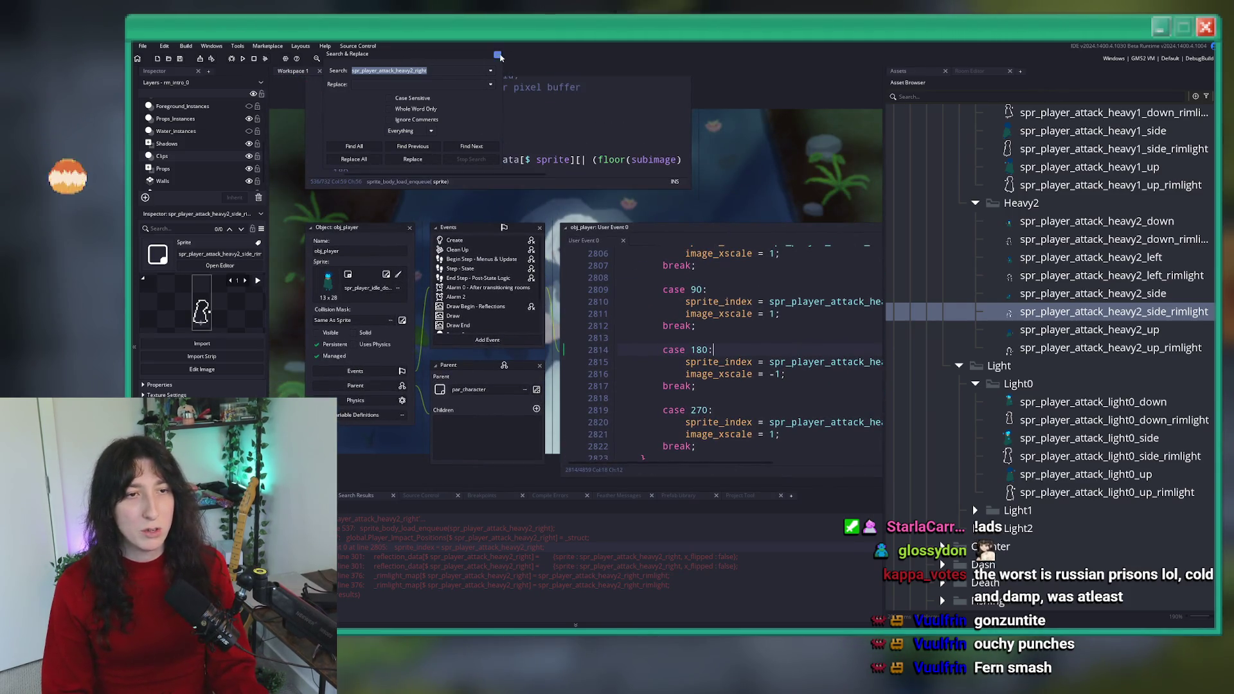
key(Escape)
click(707, 310)
- Build and run the game with F5, then choose Story on the title menu
key(F5)
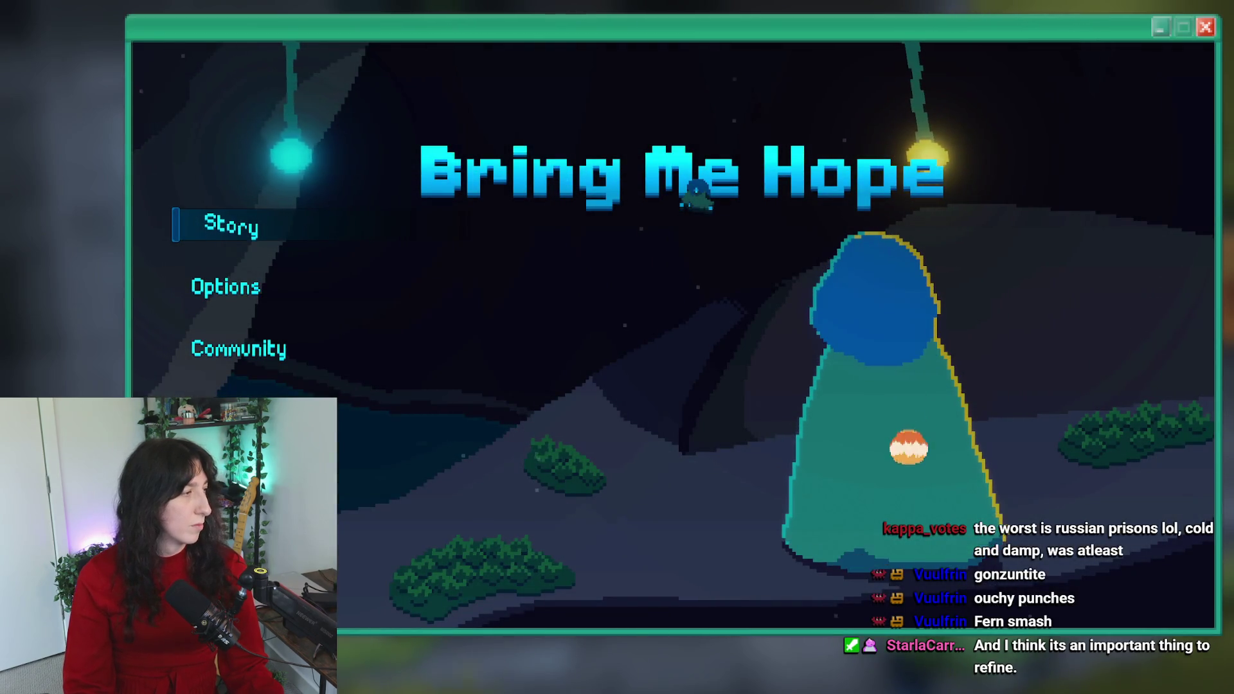
click(244, 219)
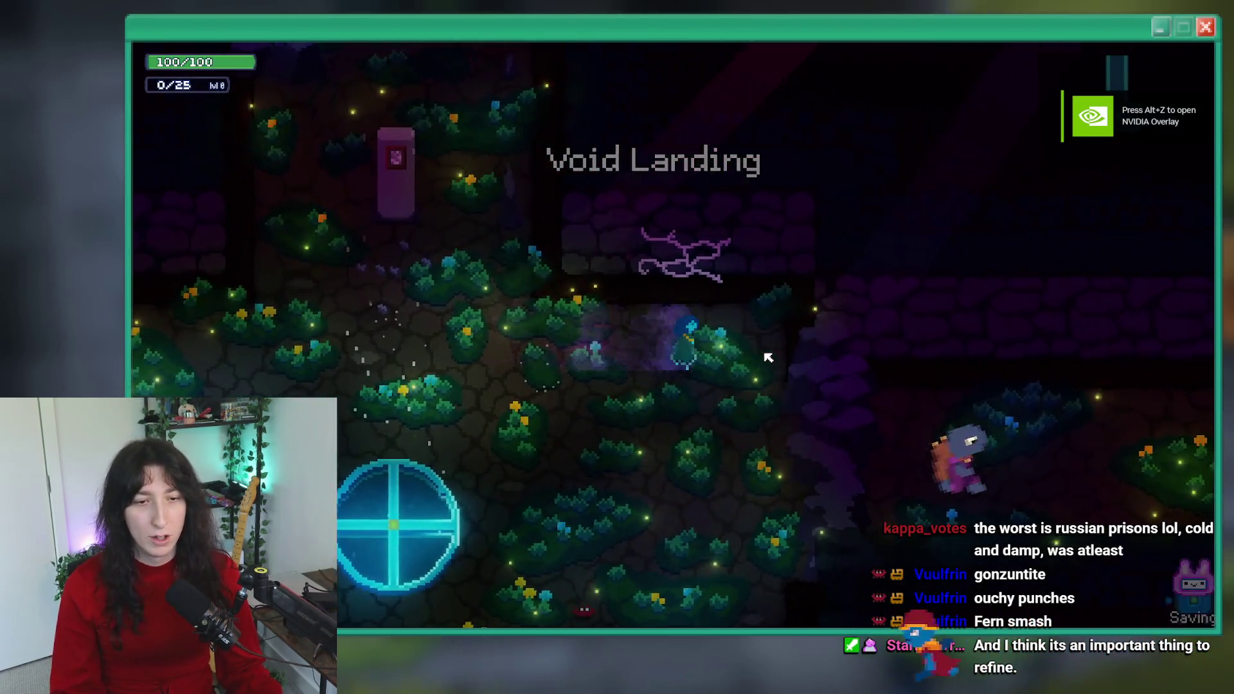
- Walk the player around Void Landing and dismiss the Kick Off ability popup
key(d)
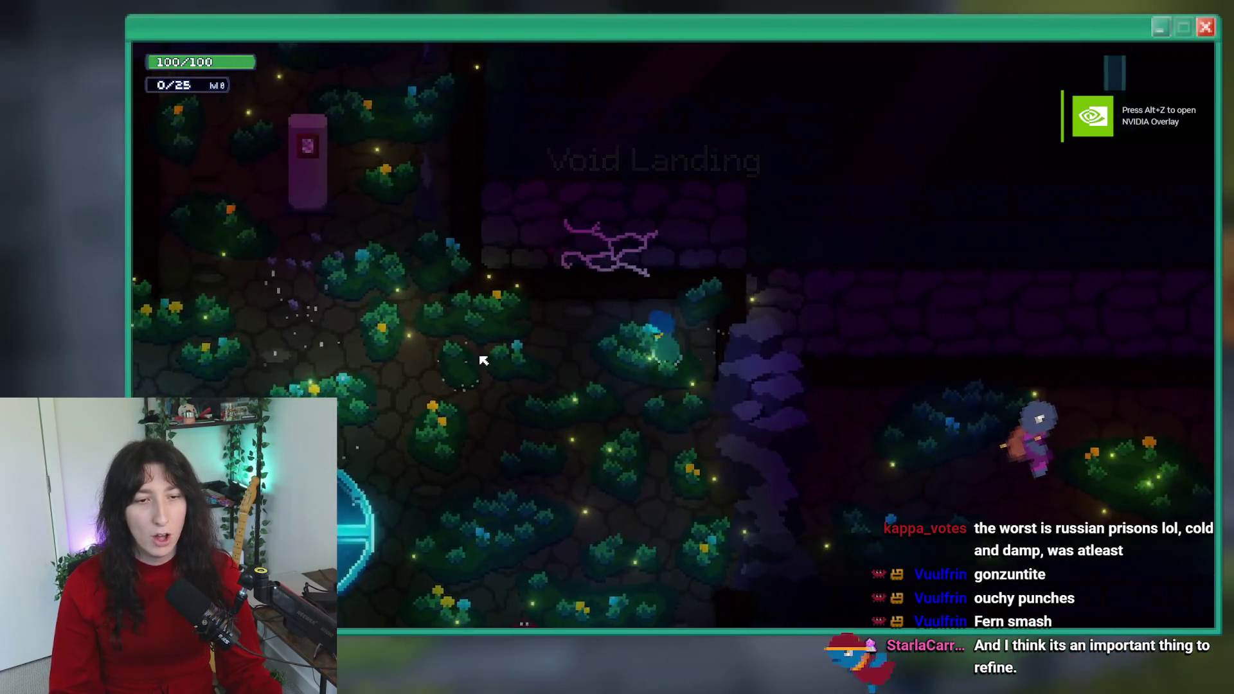
key(a)
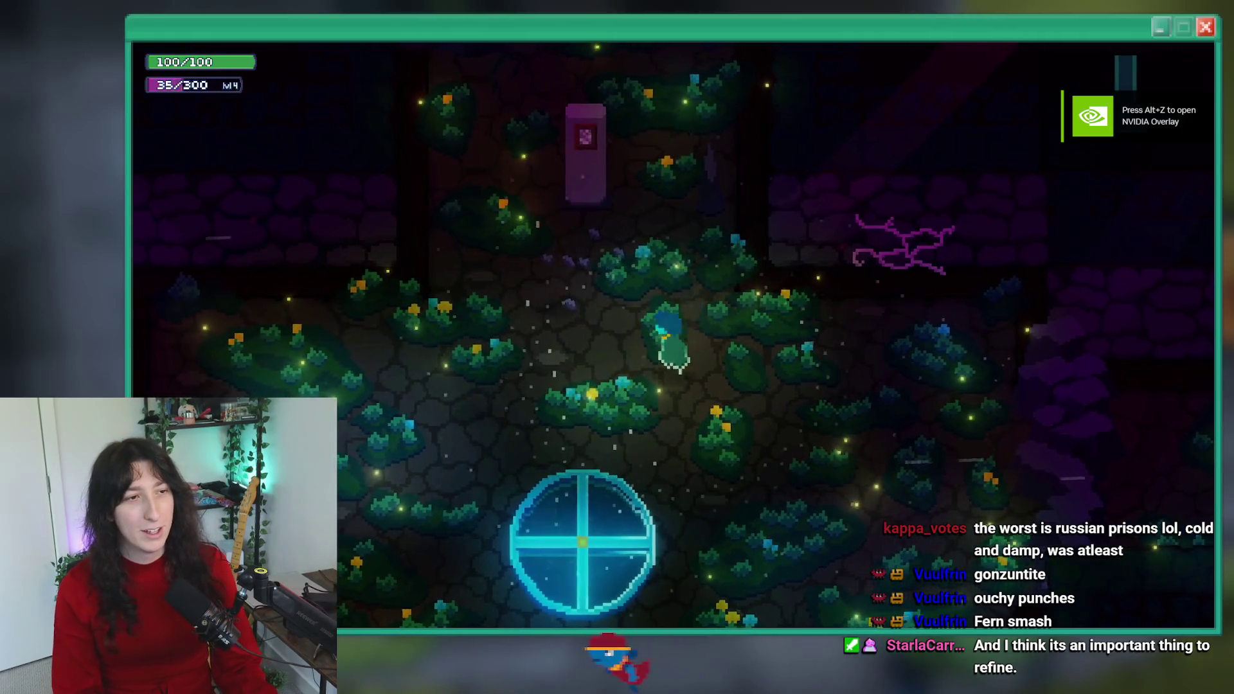
key(a)
key(d)
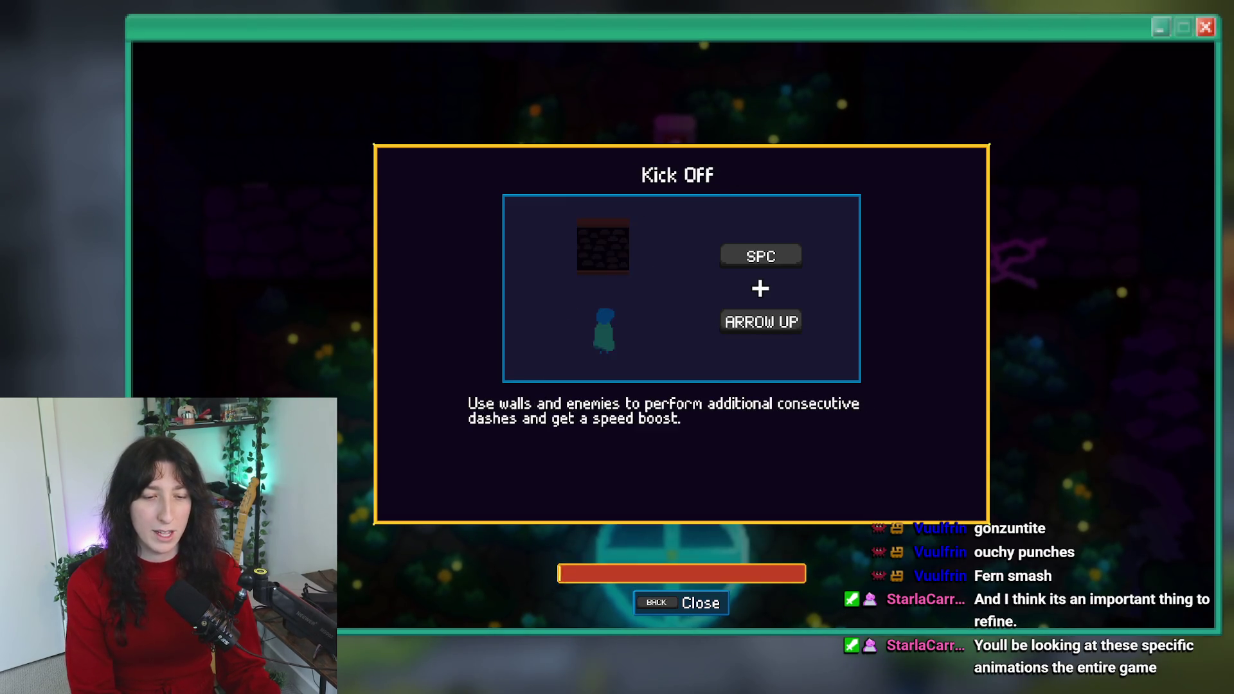
key(Escape)
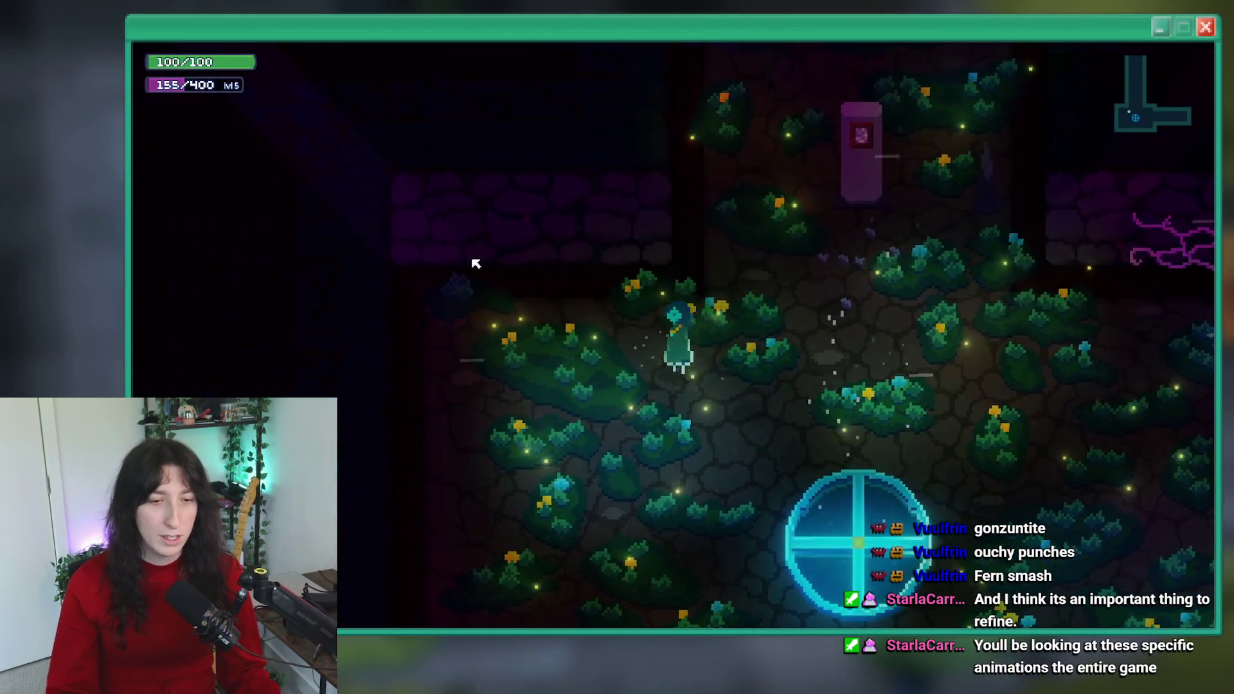
key(d)
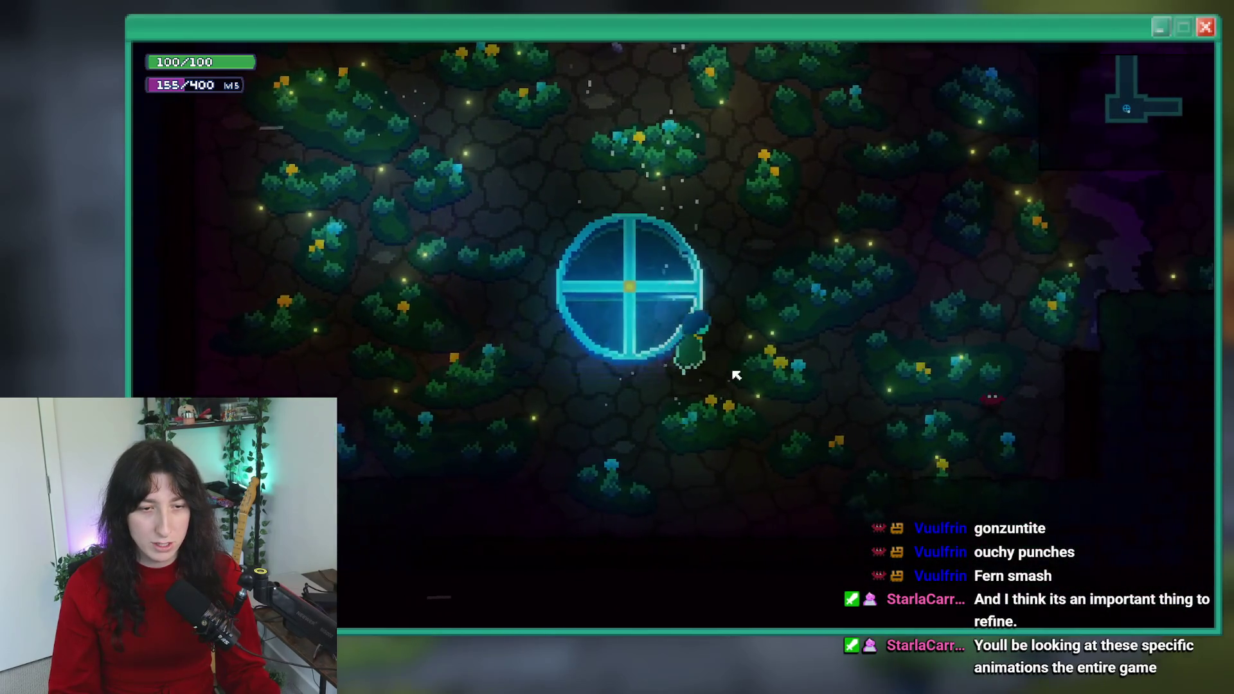
key(w)
key(w)
key(a)
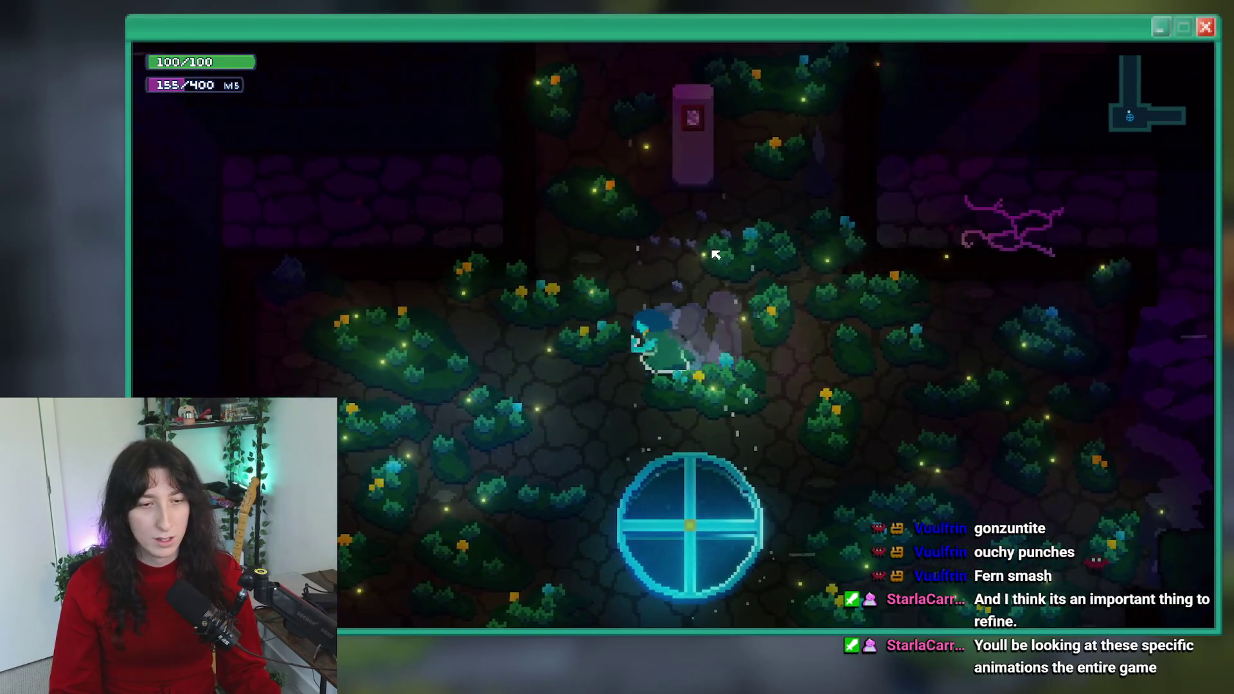
key(w)
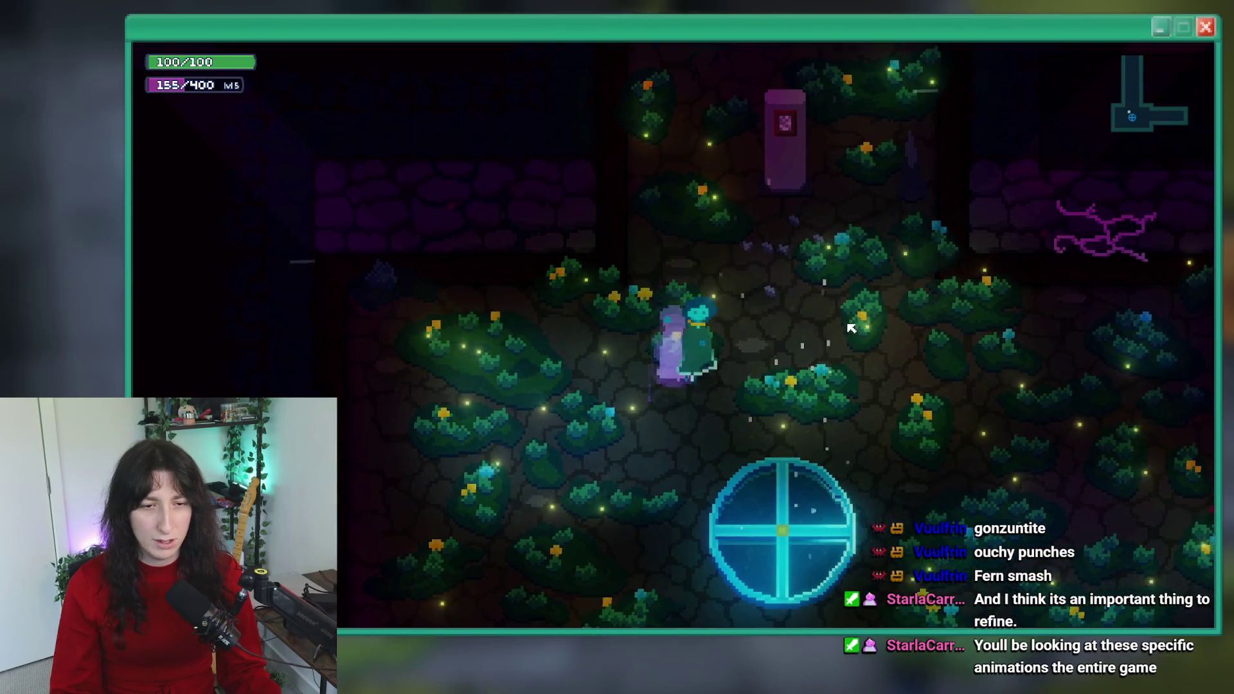
key(d)
key(a)
key(a)
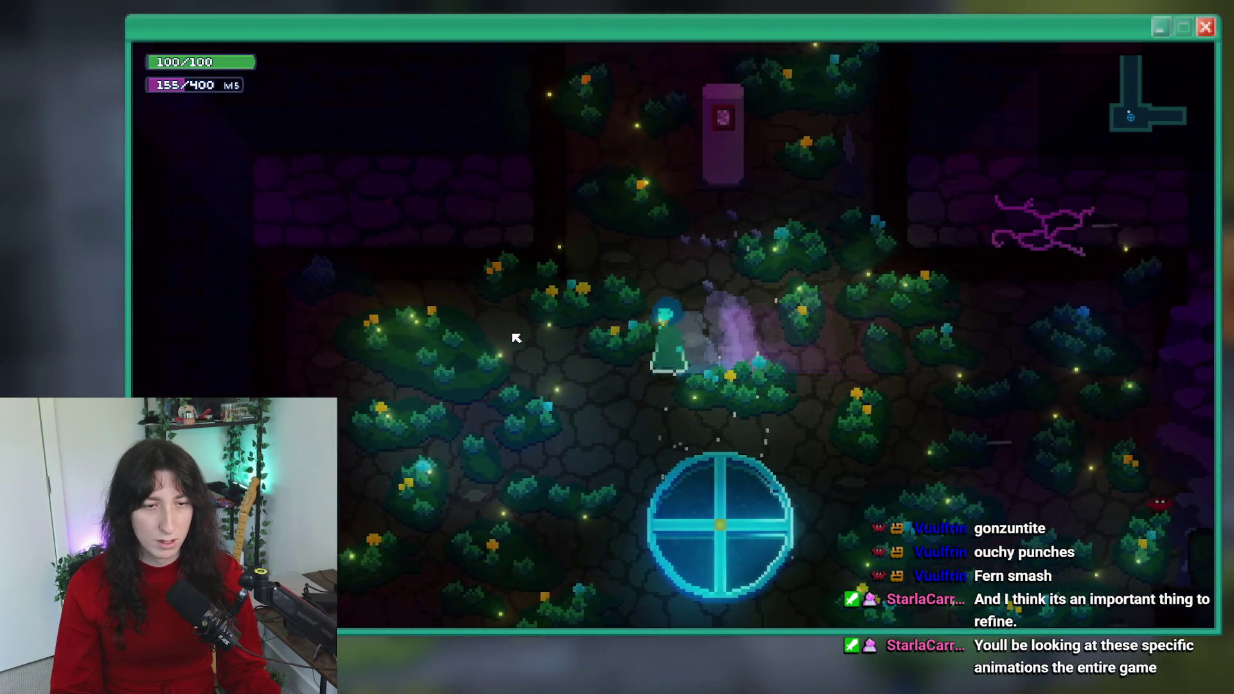
key(s)
key(d)
key(w)
- Try the heavy attacks facing right, up and left, then return to GameMaker Studio 2
key(d)
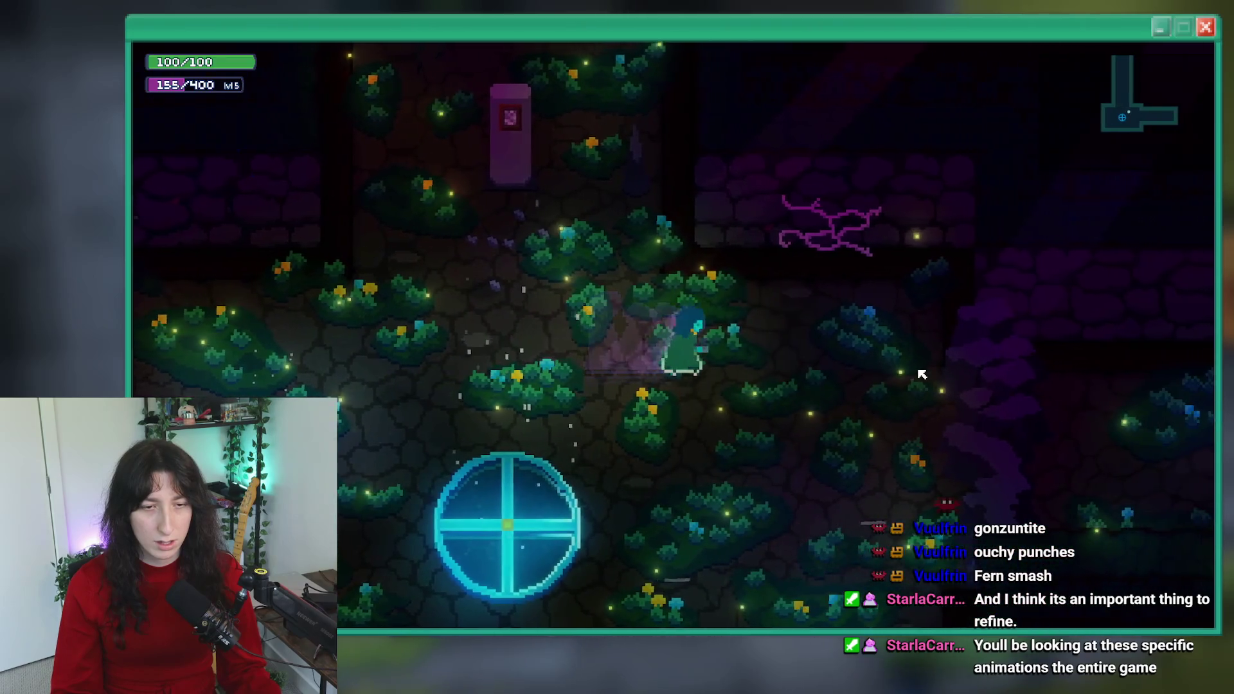
key(a)
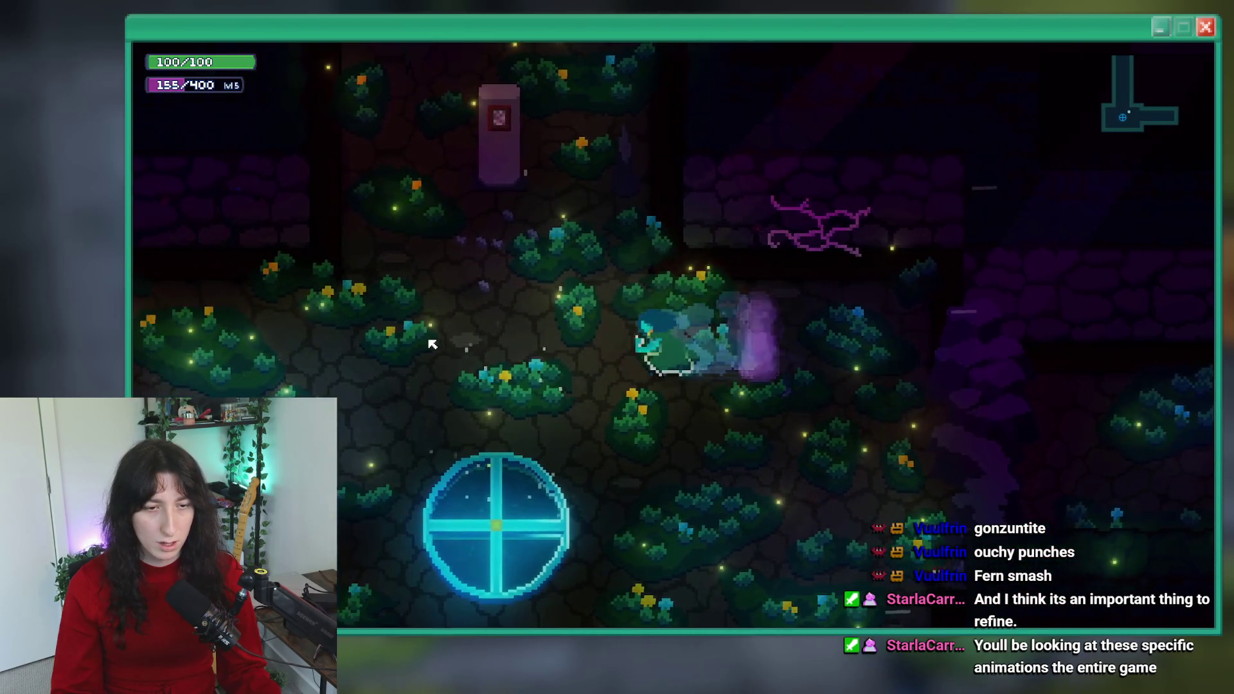
key(d)
key(d)
key(w)
key(s)
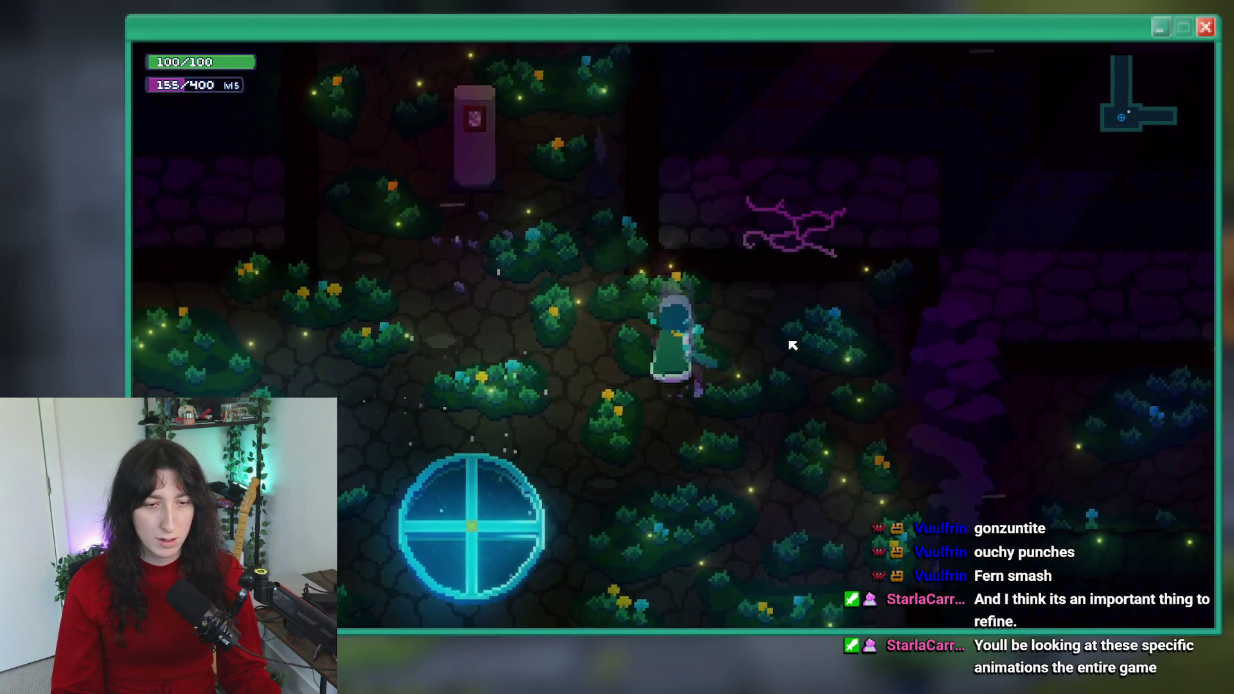
key(w)
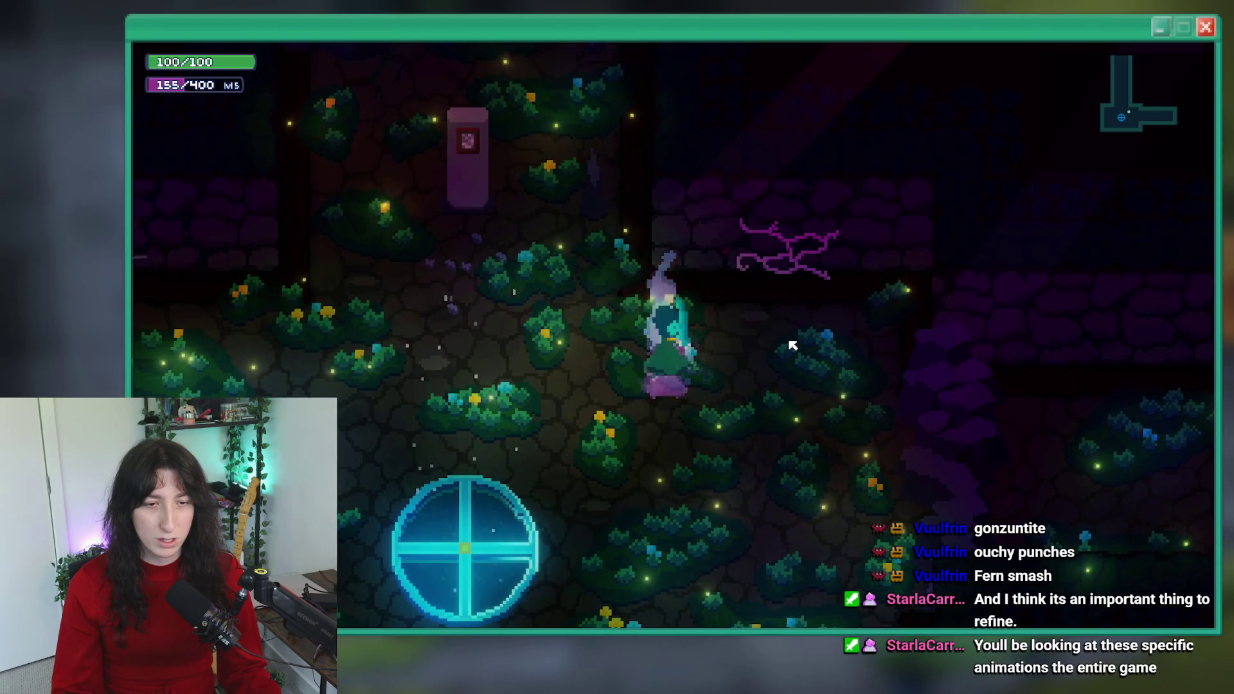
key(d)
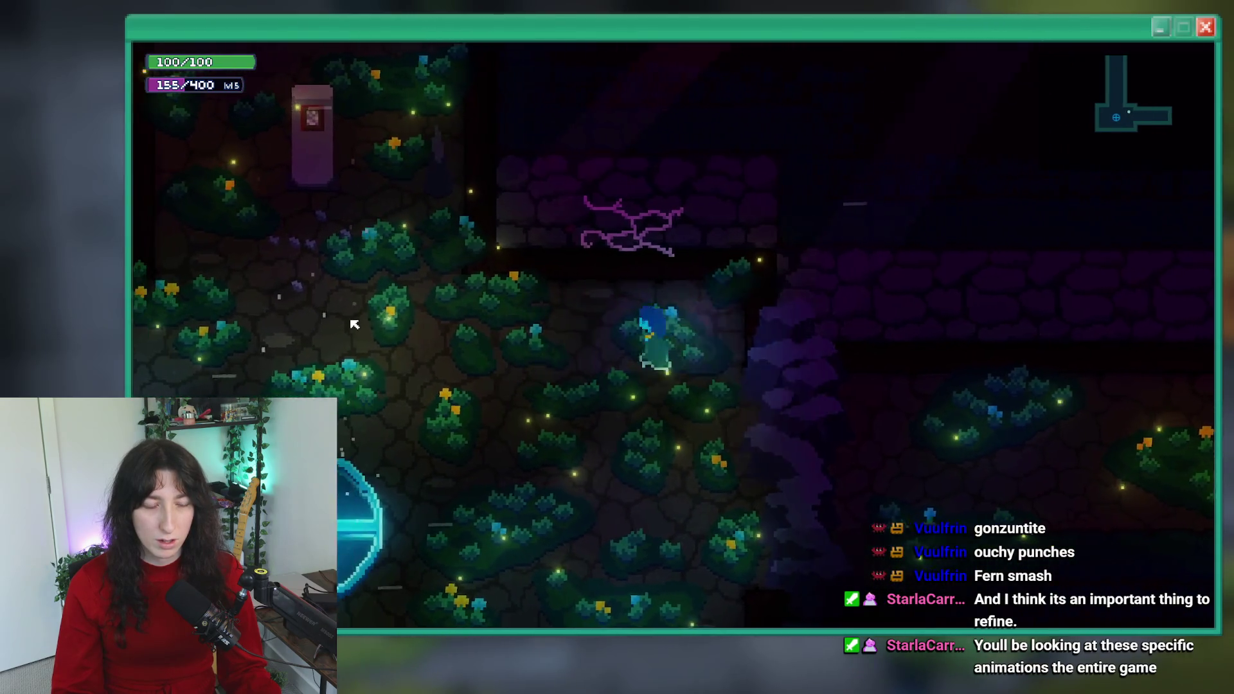
key(a)
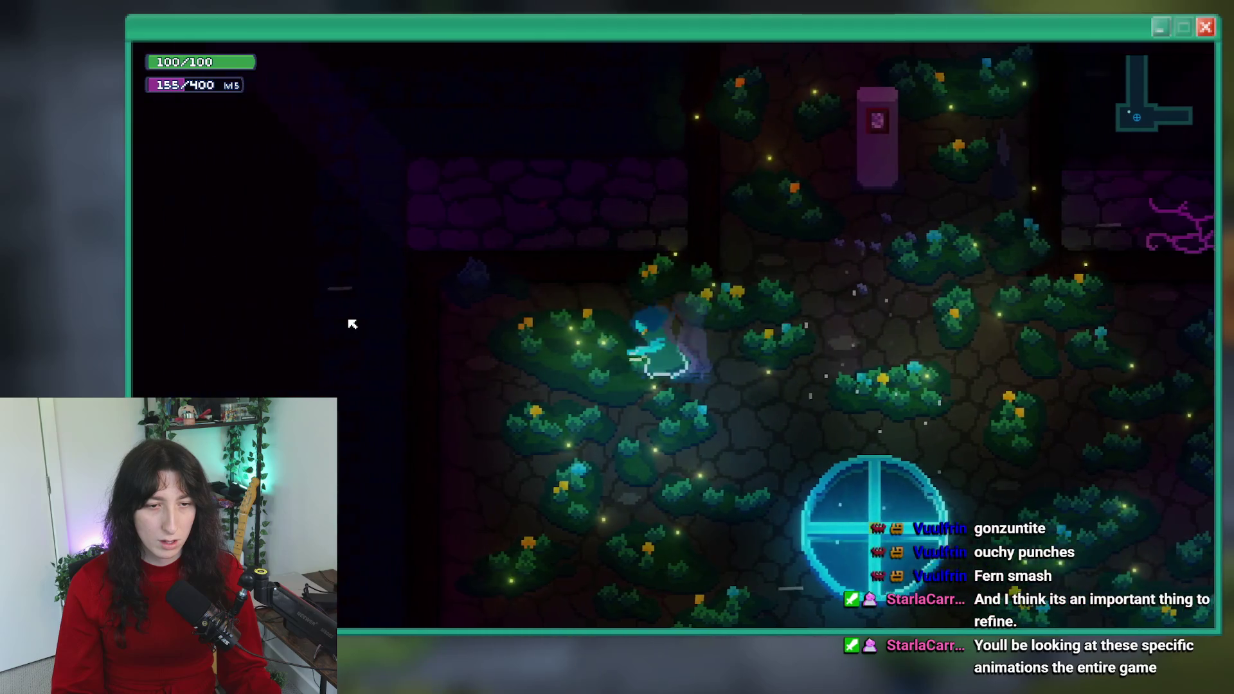
key(d)
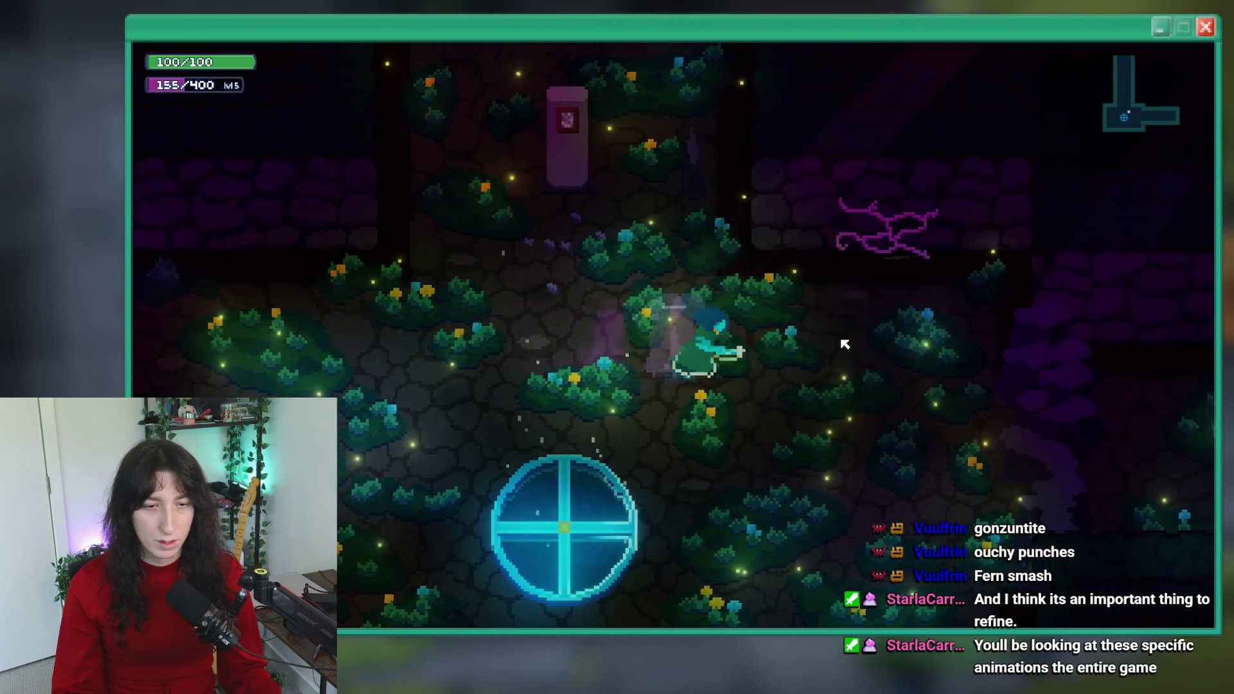
key(a)
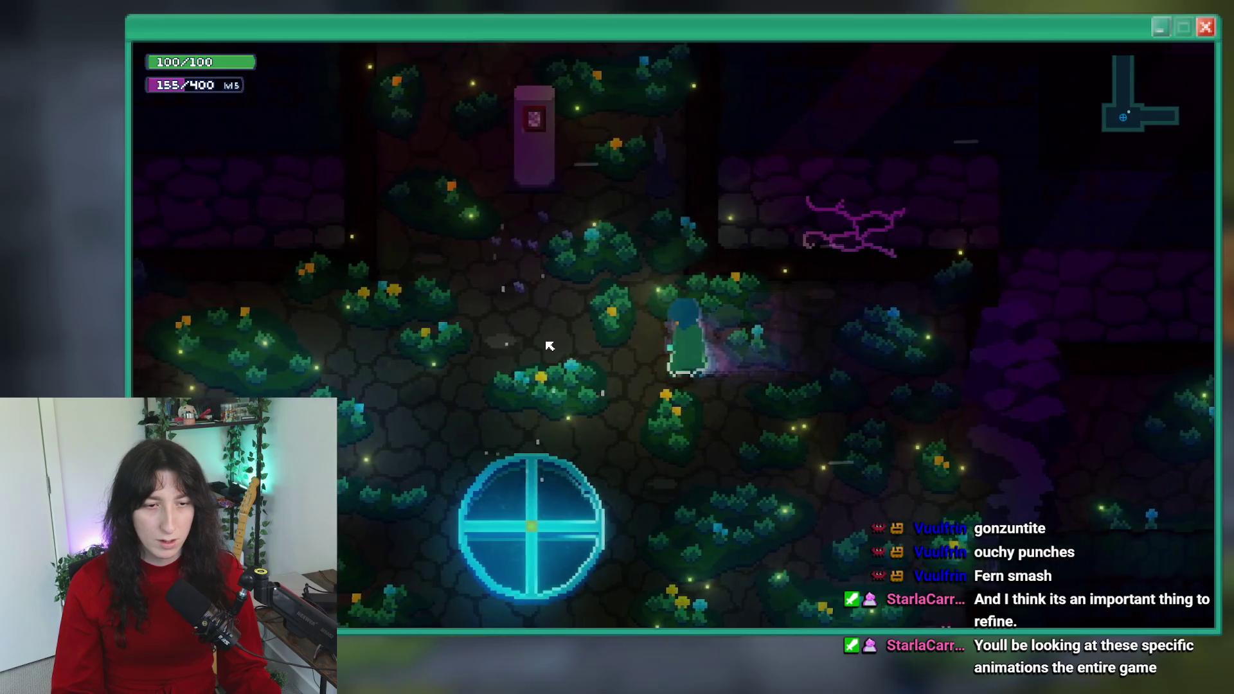
key(alt+Tab)
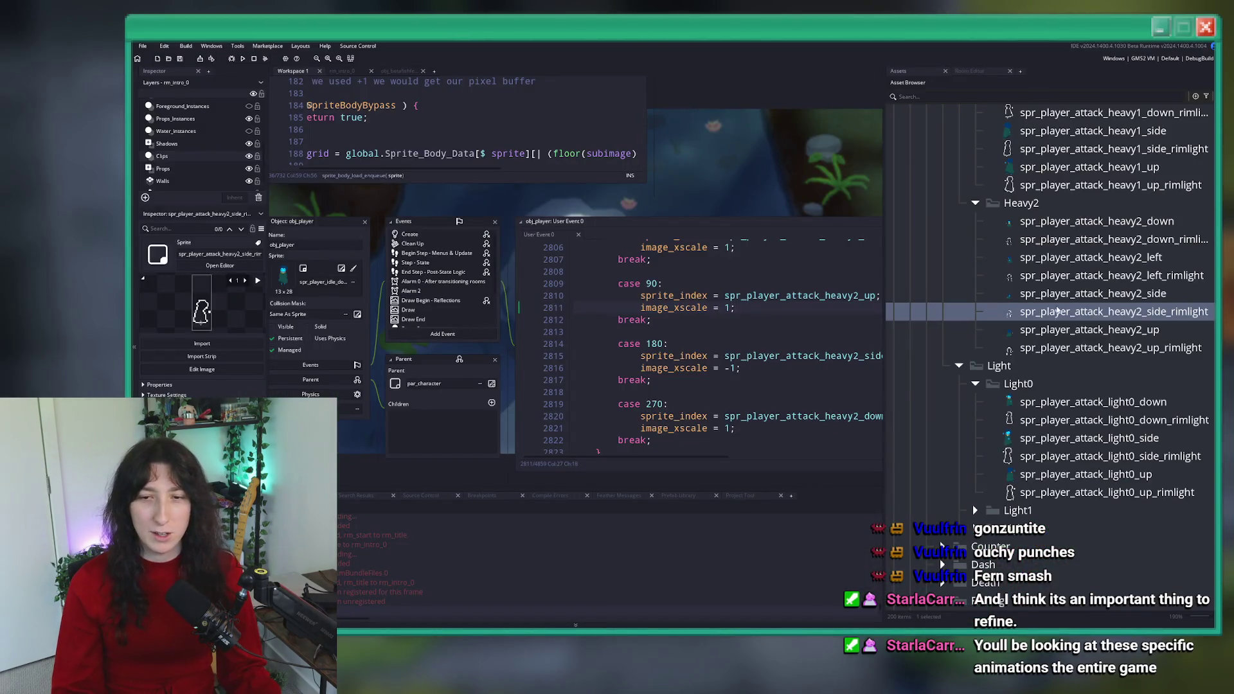
- Delete the image_xscale flip lines from the heavy2 direction cases
key(shift+Home)
key(BackSpace)
key(BackSpace)
drag(744, 362, 559, 355)
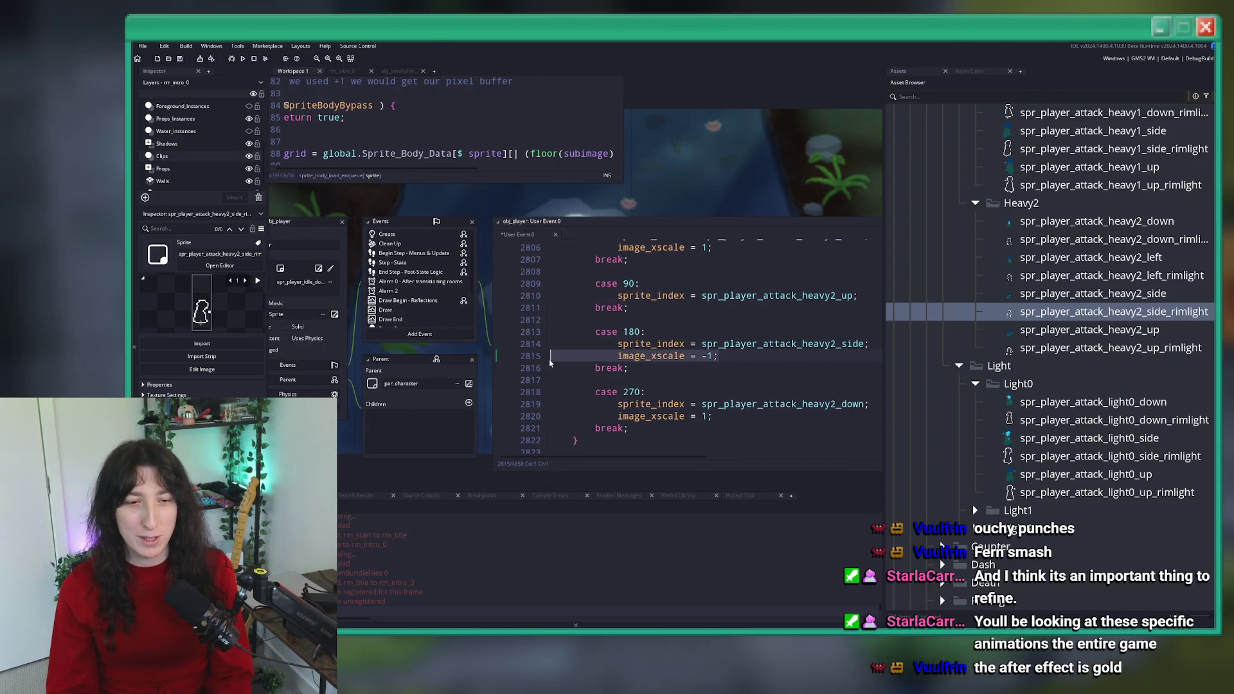
key(BackSpace)
key(BackSpace)
drag(714, 404, 558, 404)
key(BackSpace)
key(BackSpace)
scroll(642, 334, up, 2)
drag(714, 299, 558, 299)
key(BackSpace)
key(BackSpace)
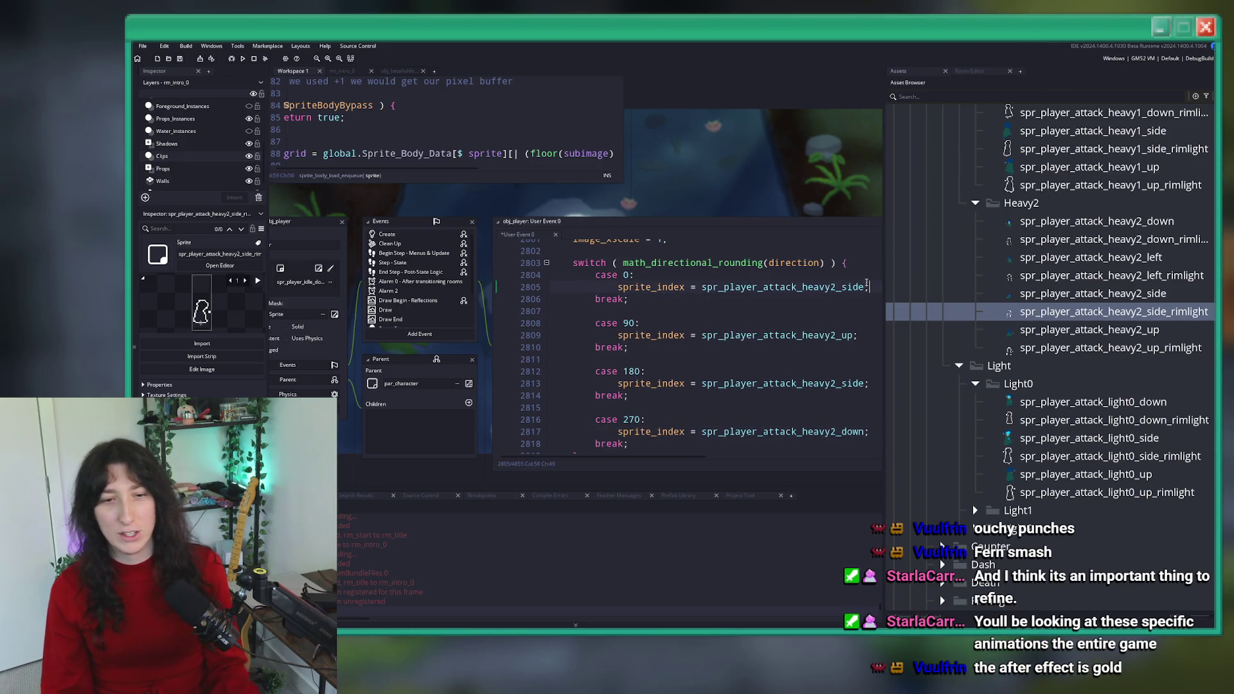
- Switch case 0 to the heavy2_right sprite and case 180 to heavy2_left, then save
click(848, 288)
double_click(848, 287)
text(right)
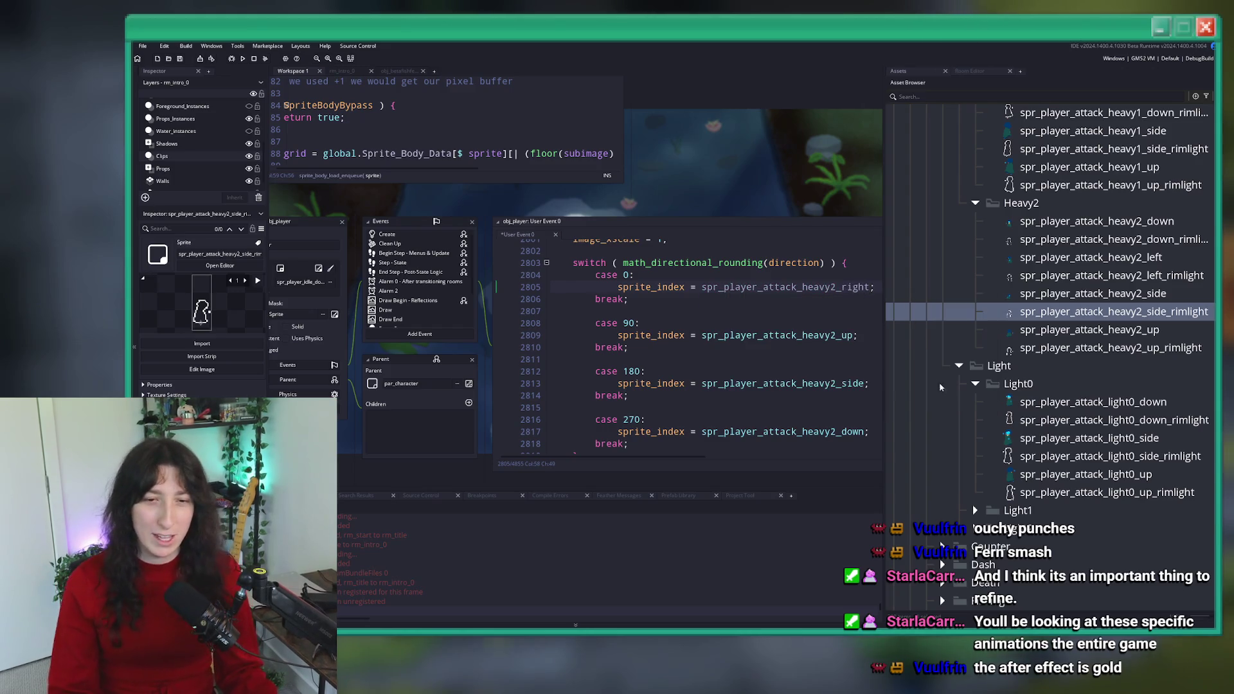
click(854, 384)
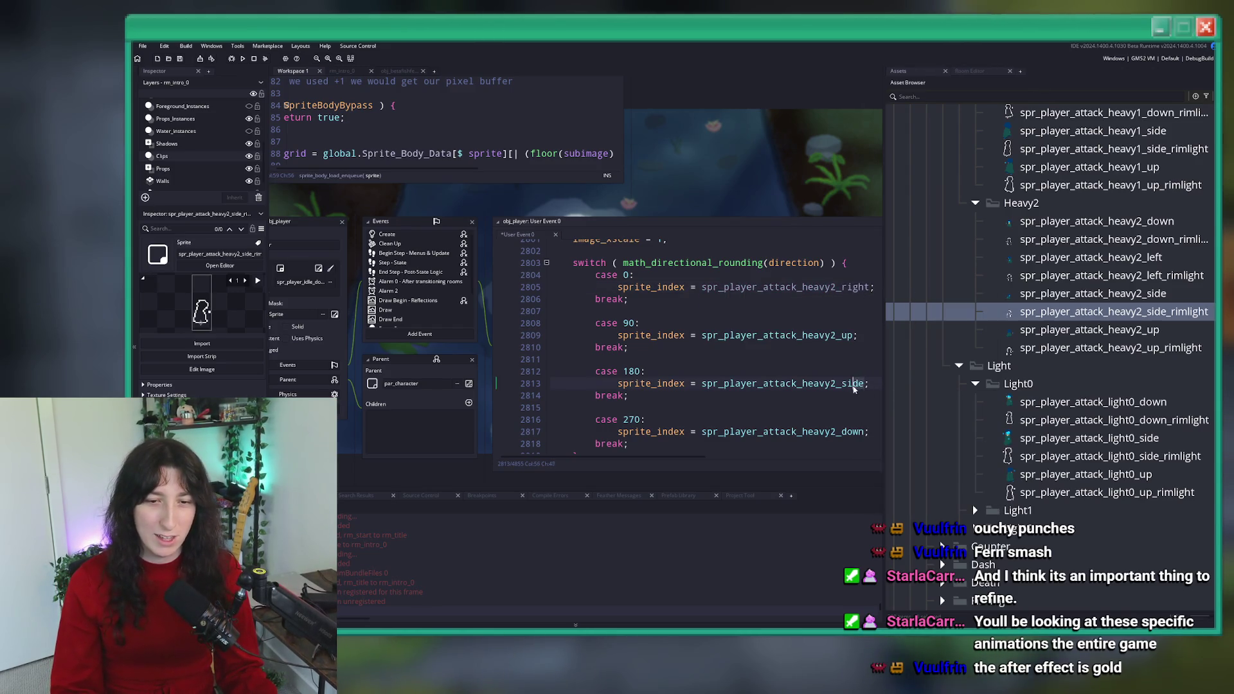
double_click(842, 383)
text(left)
key(ctrl+s)
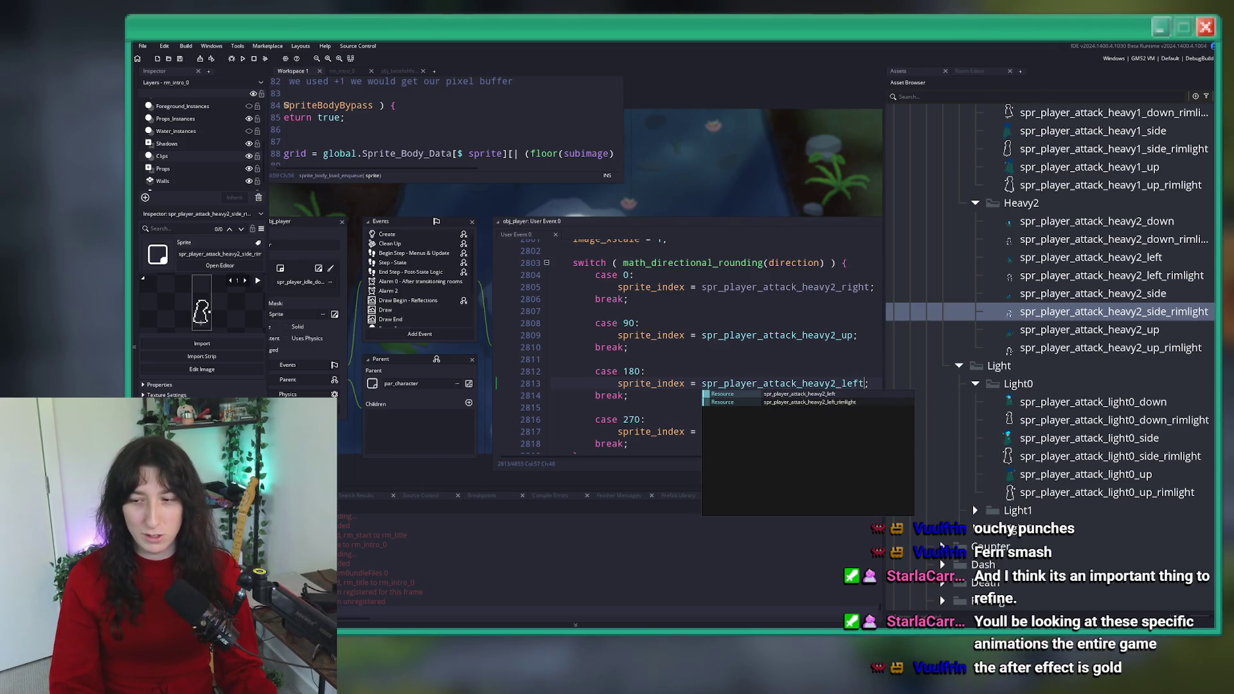
- Rename the side rimlight sprite to heavy2_right_rimlight and go to heavy2_side on line 537
drag(885, 204, 822, 205)
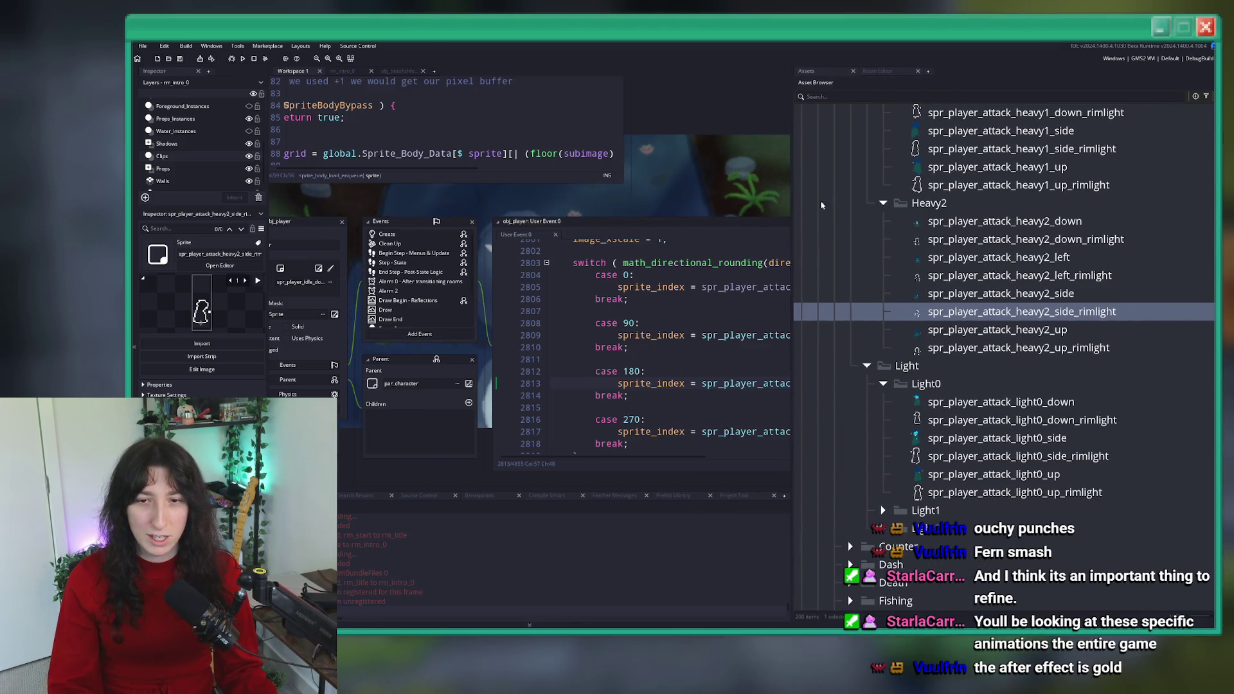
click(1075, 313)
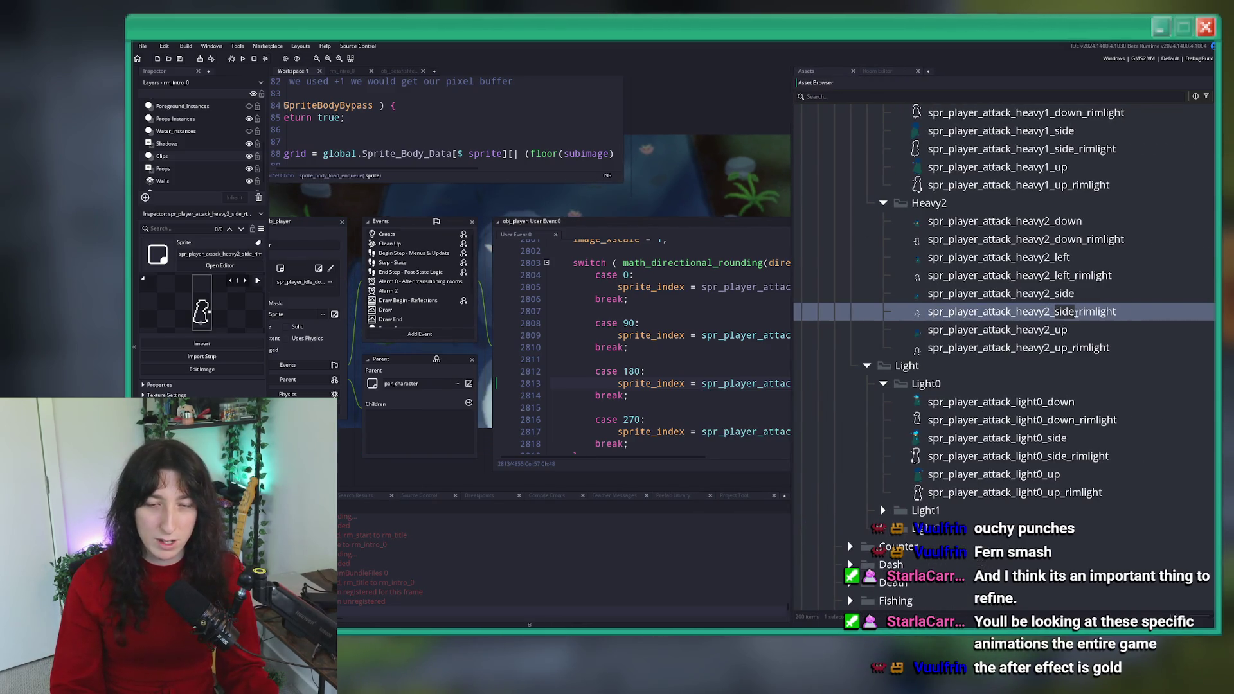
text(right)
key(Return)
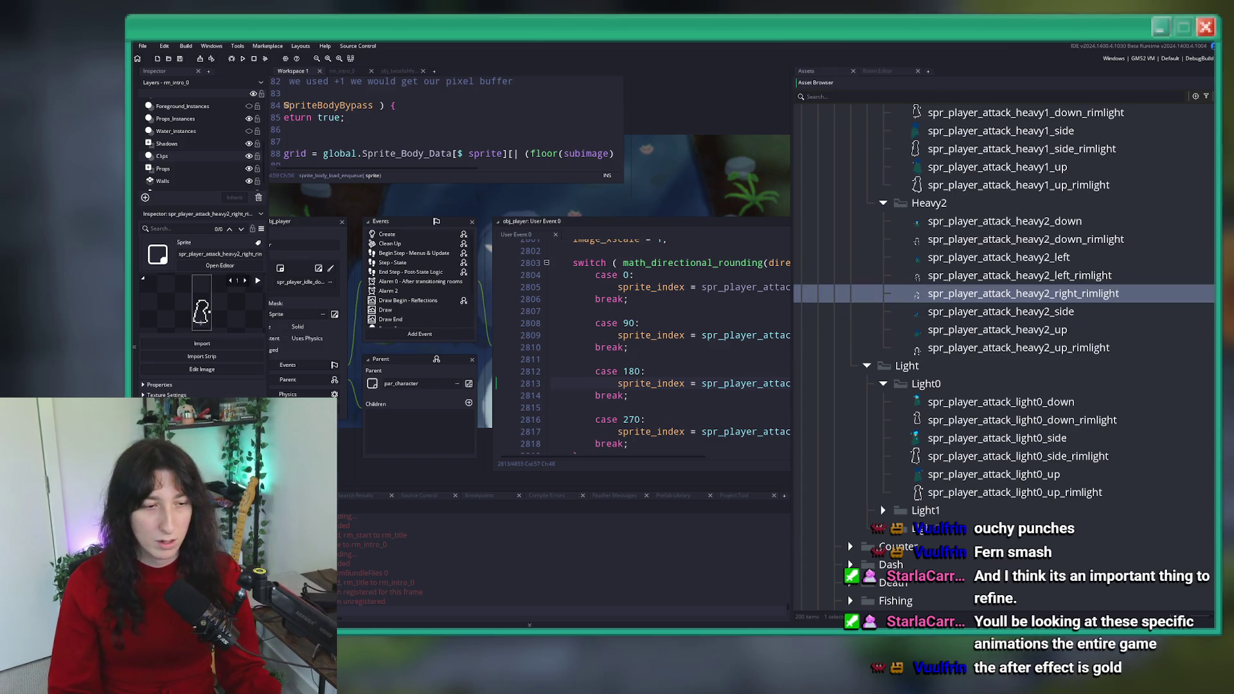
double_click(543, 529)
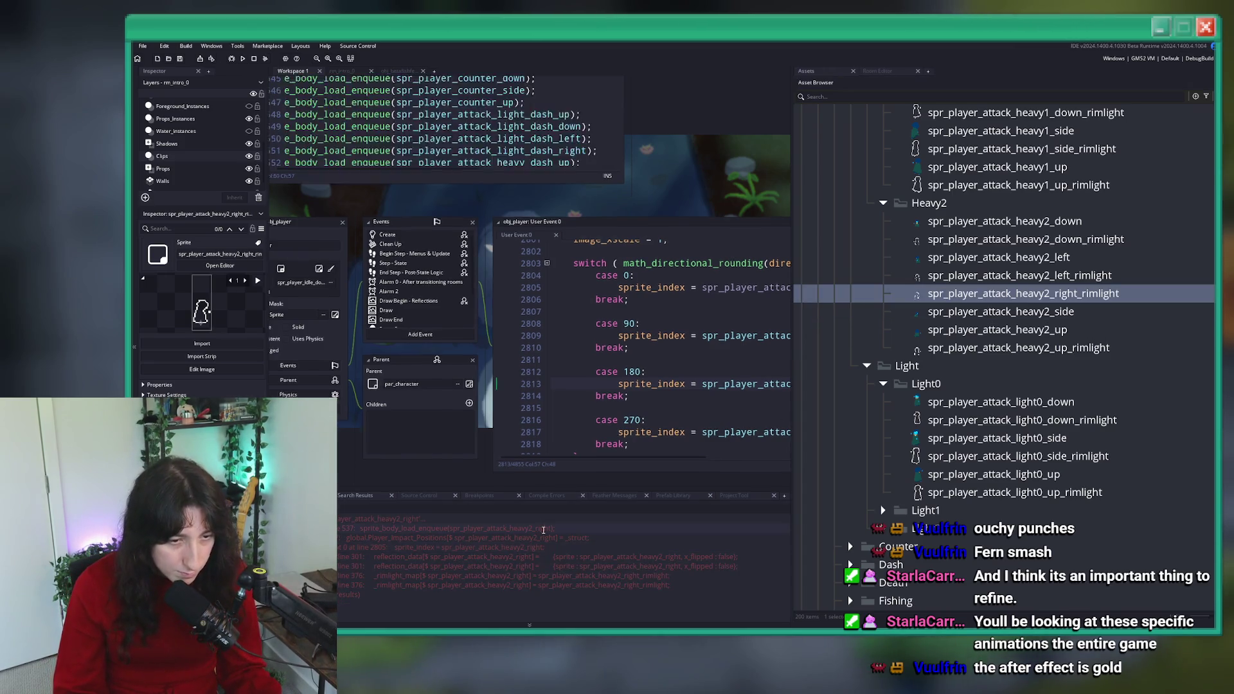
click(579, 236)
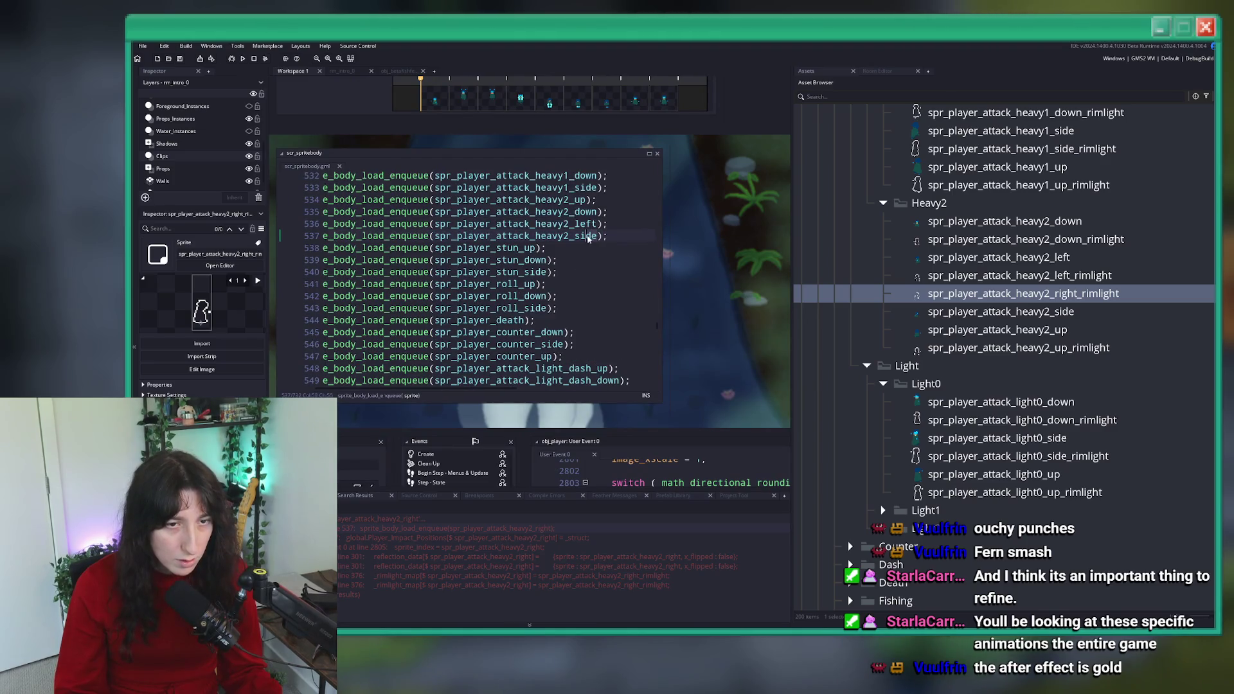
- Change line 537 to heavy2_right and rename the heavy2_side sprite to spr_player_attack_heavy2_right
double_click(577, 238)
text(right)
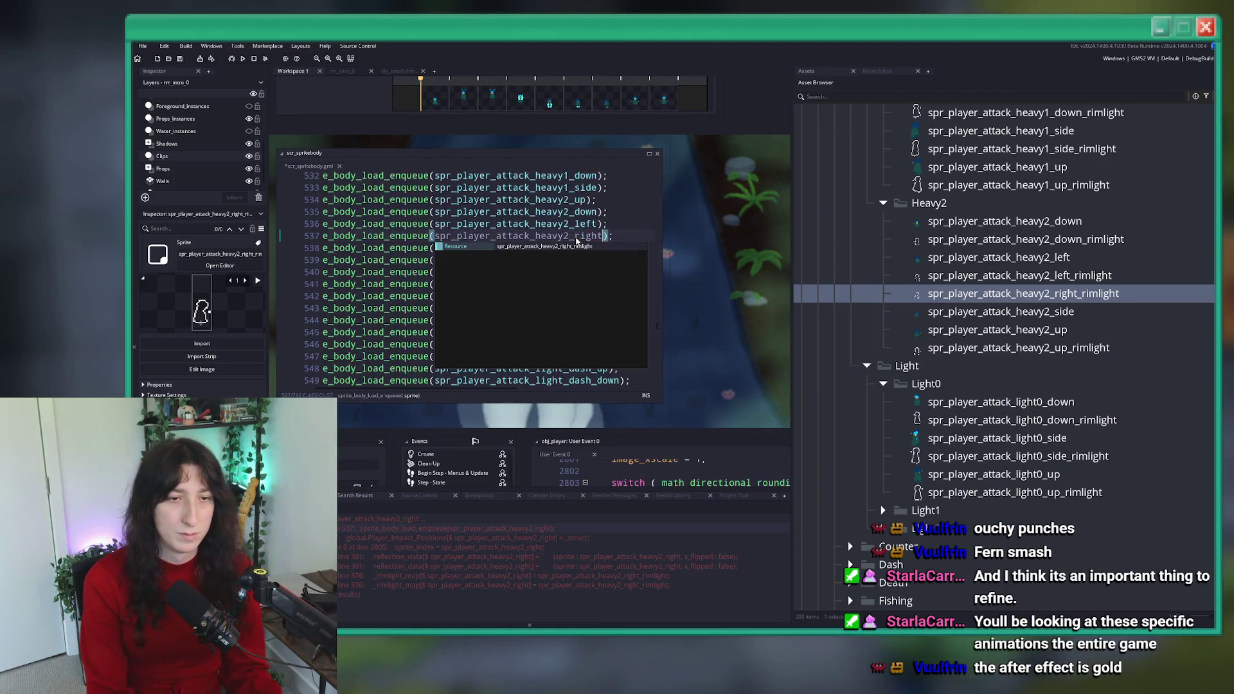
click(967, 276)
key(Up)
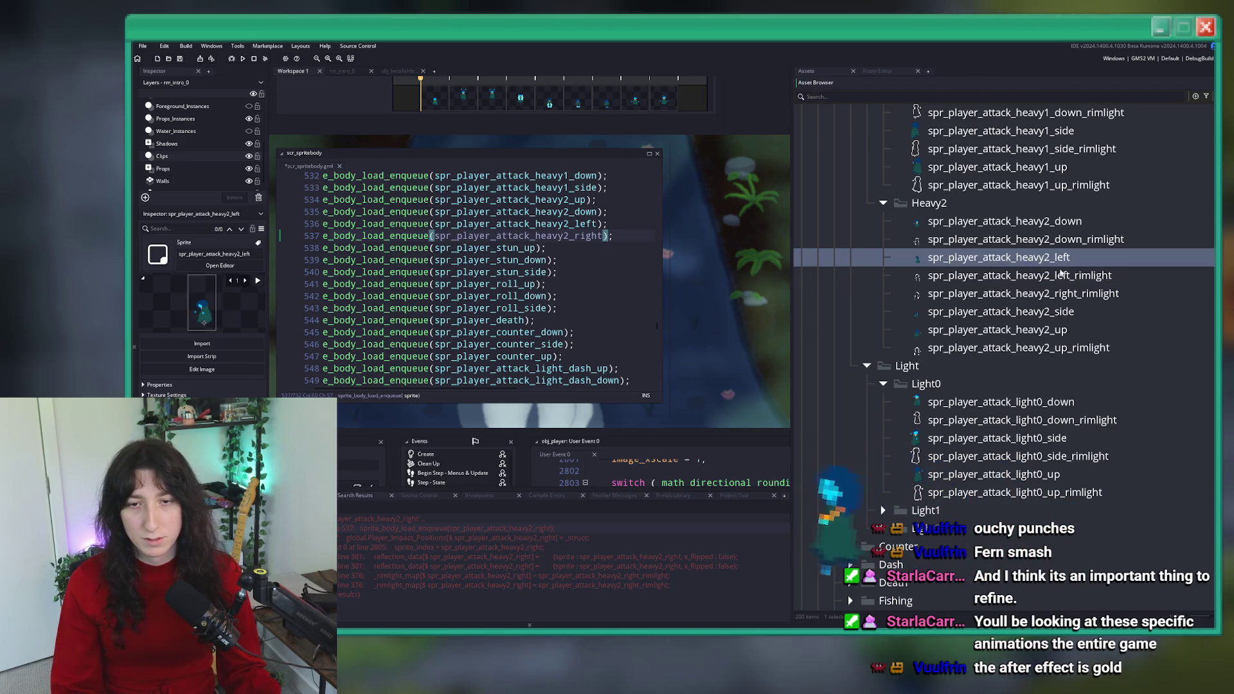
key(Down)
key(Down)
key(Down)
key(BackSpace)
key(BackSpace)
key(BackSpace)
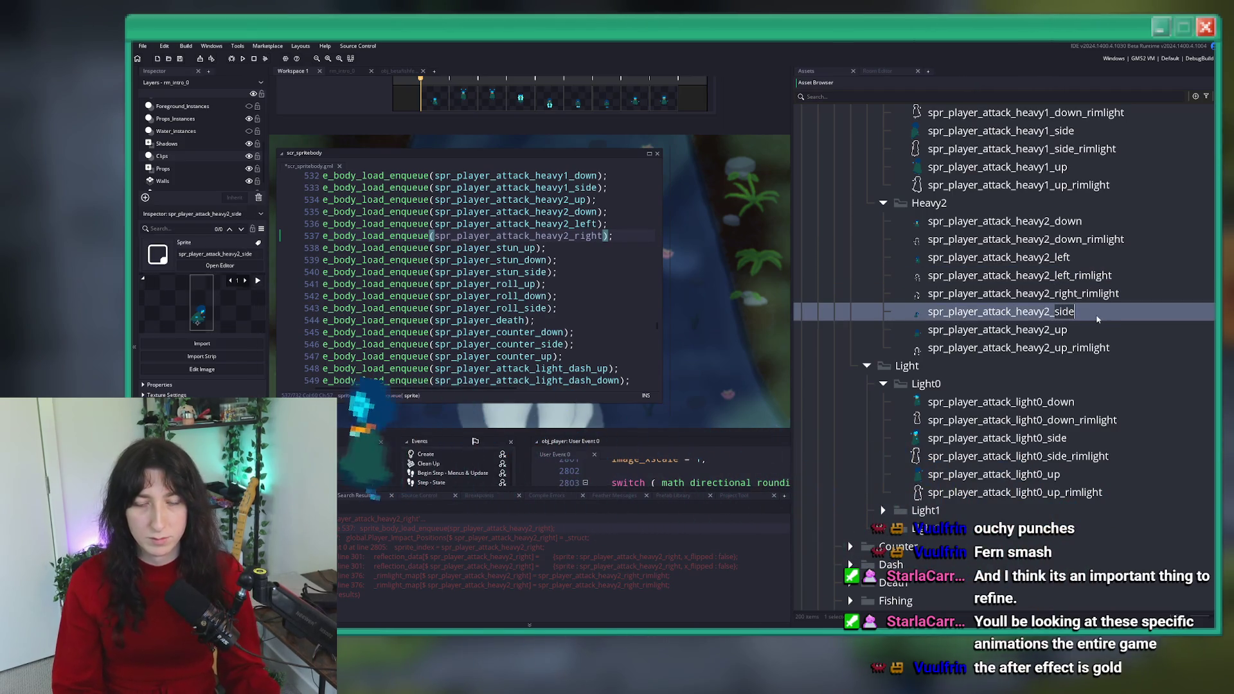
text(right)
key(Return)
- Replace the old heavy2_left sprite with a duplicate named heavy2_left and open it
click(1094, 258)
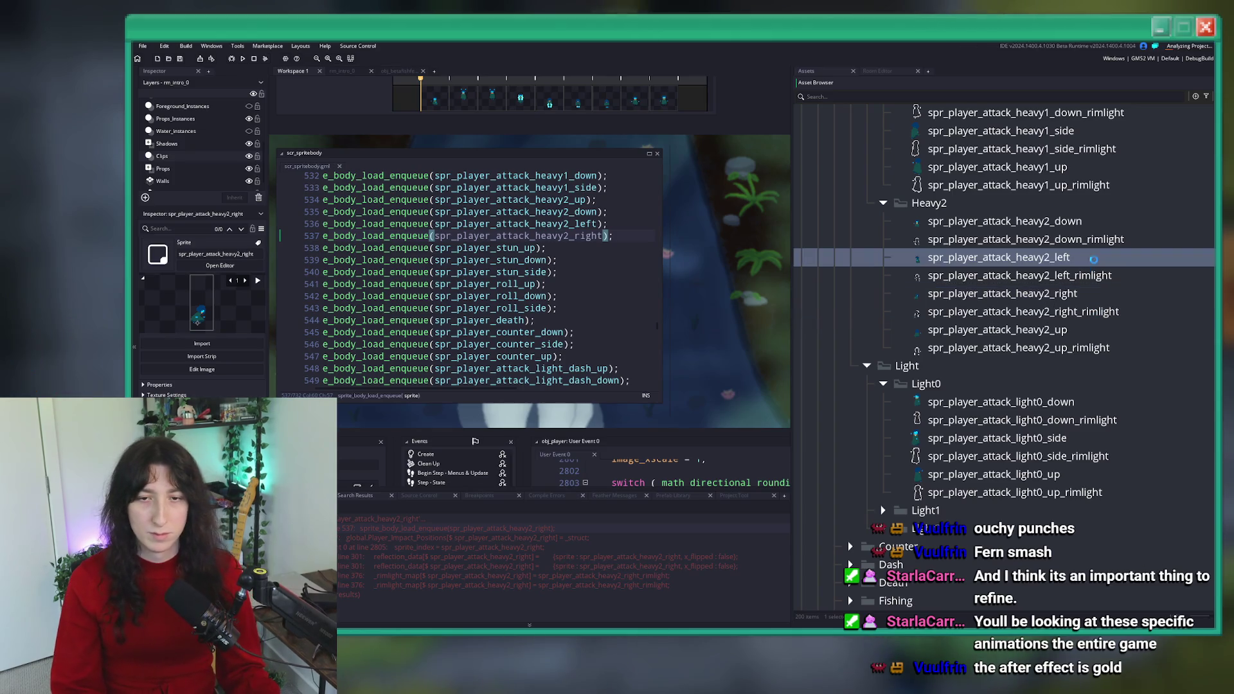
click(1083, 306)
click(1102, 259)
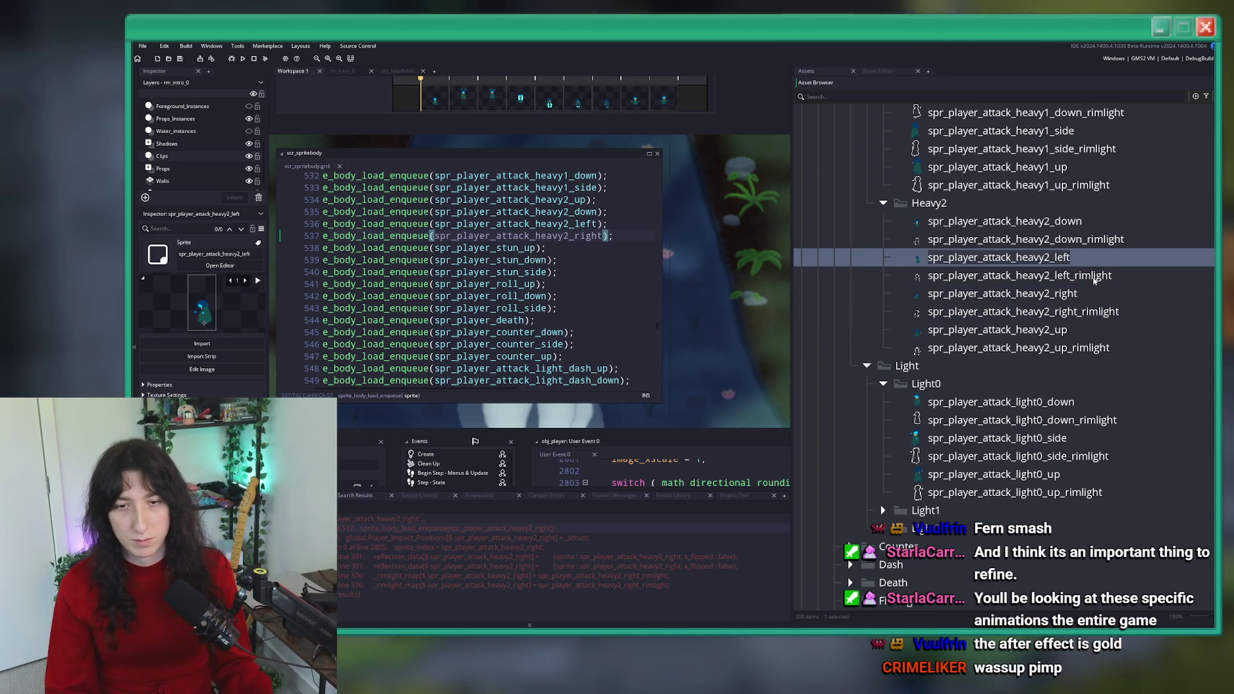
key(Down)
key(Up)
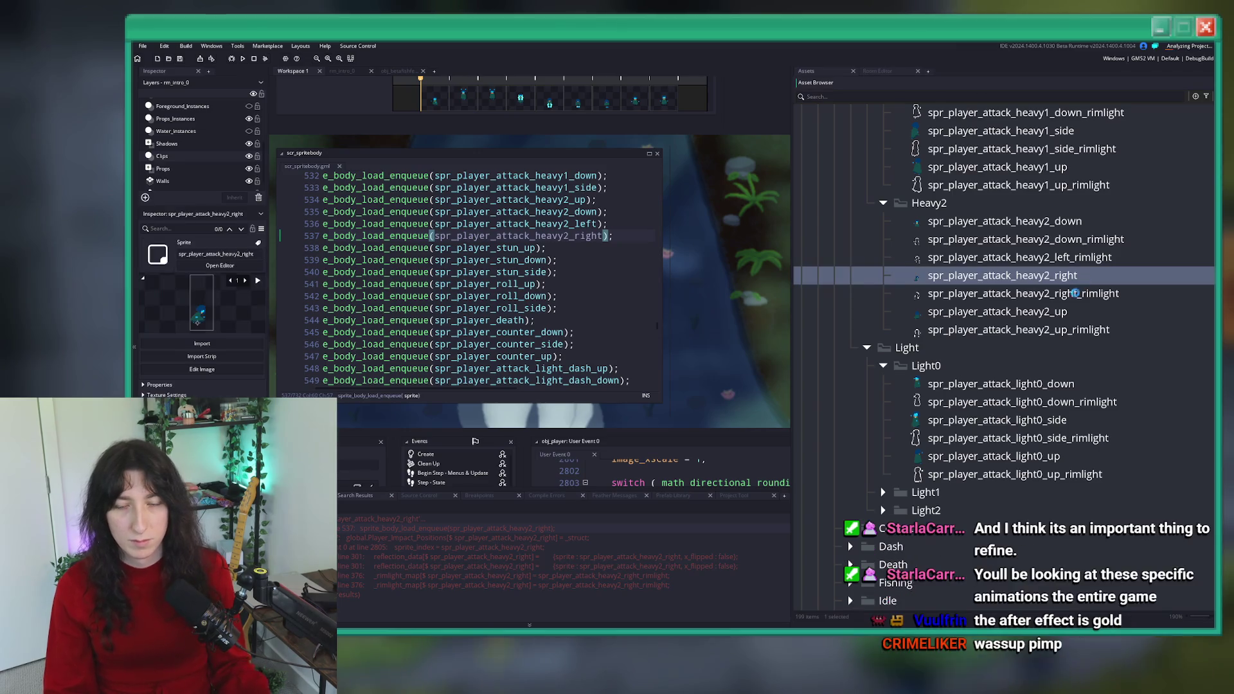
click(1054, 293)
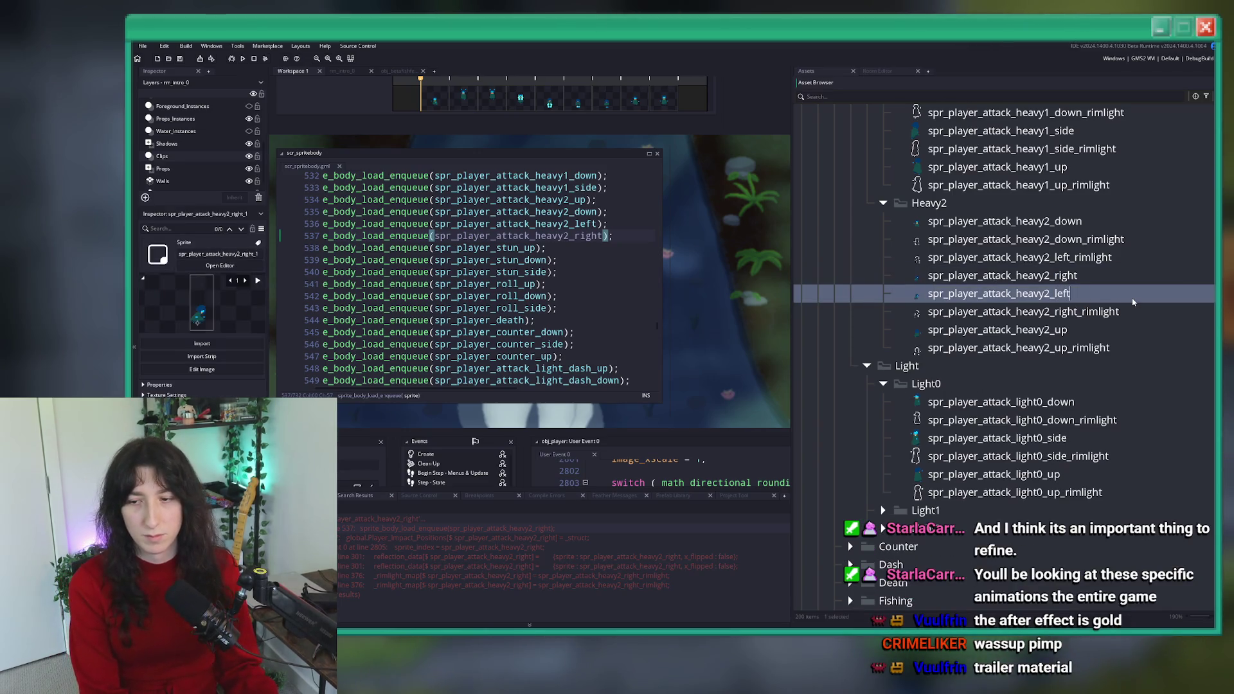
key(Return)
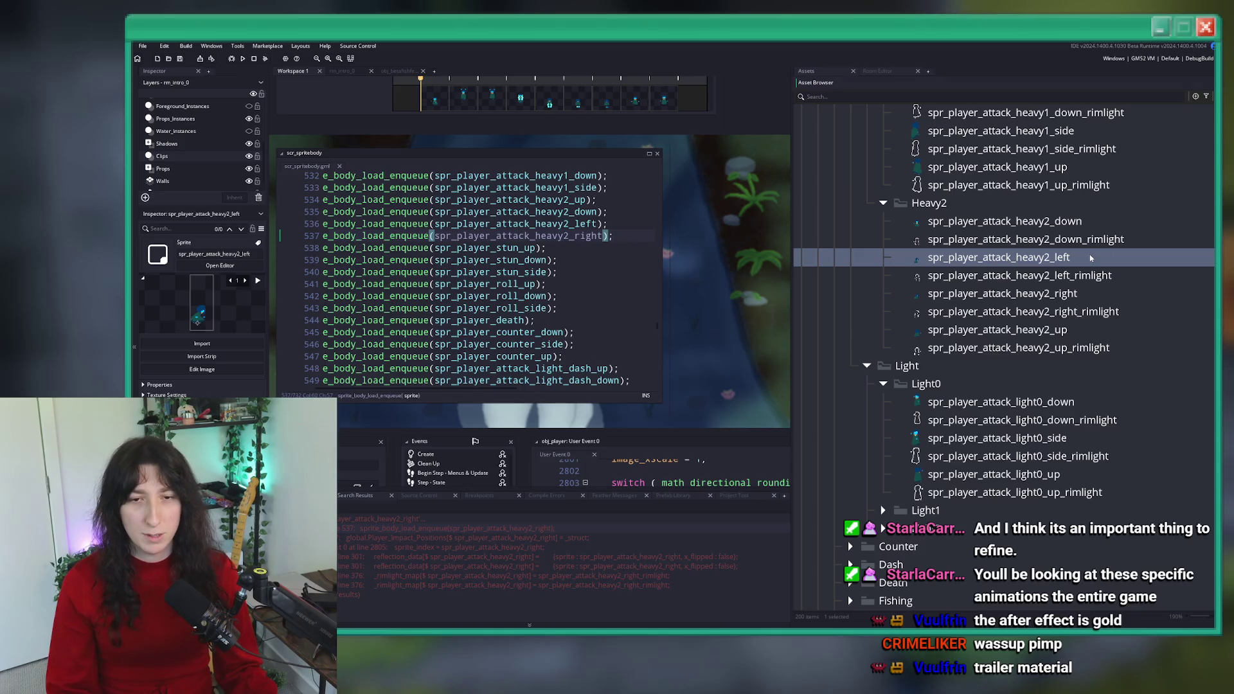
double_click(1091, 258)
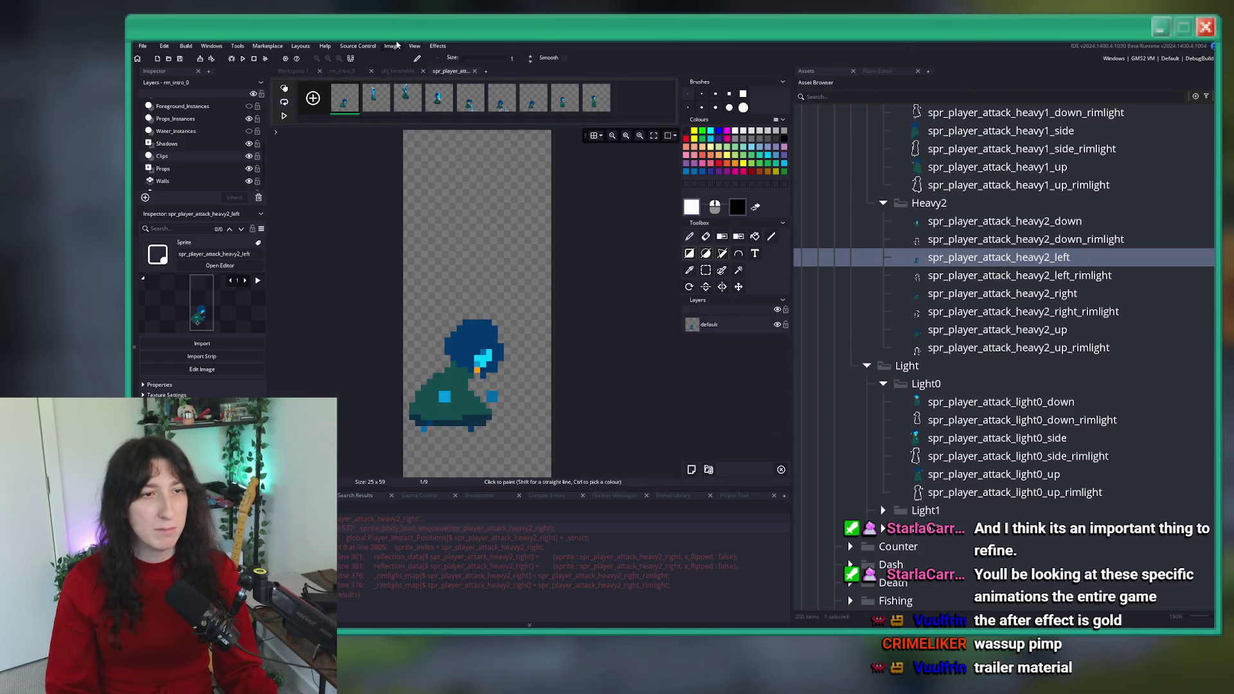
- Mirror all frames of heavy2_left horizontally and close the Image Editor
click(392, 47)
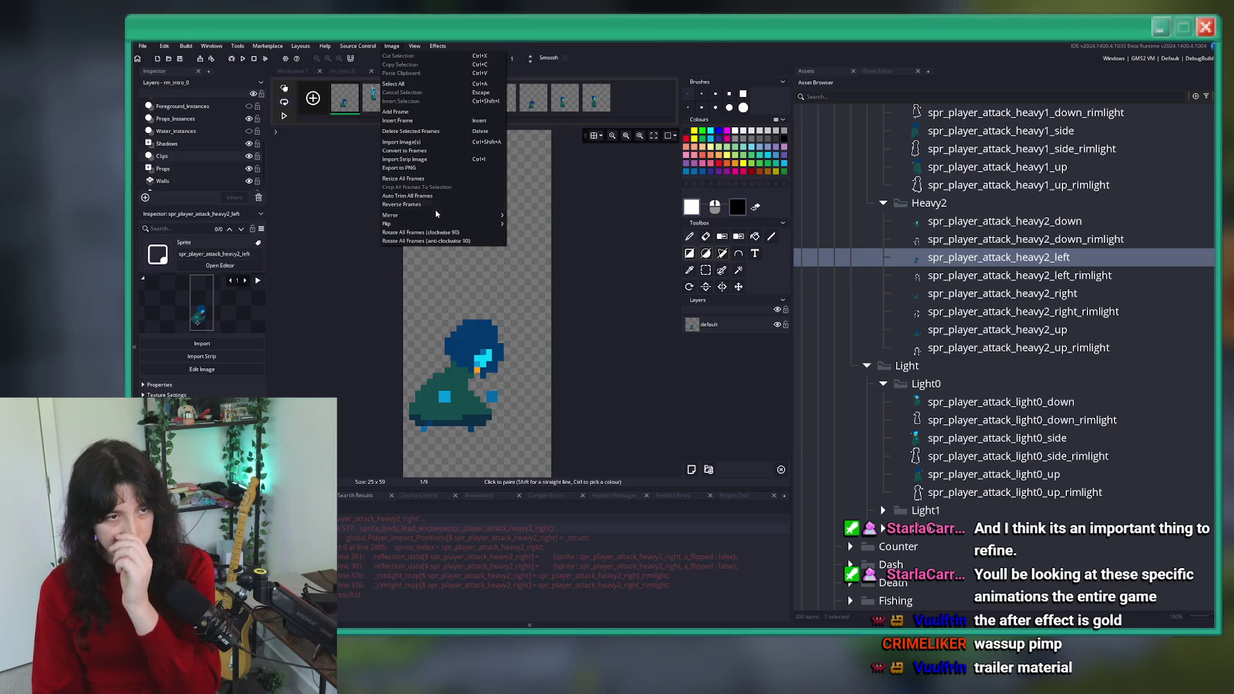
click(524, 225)
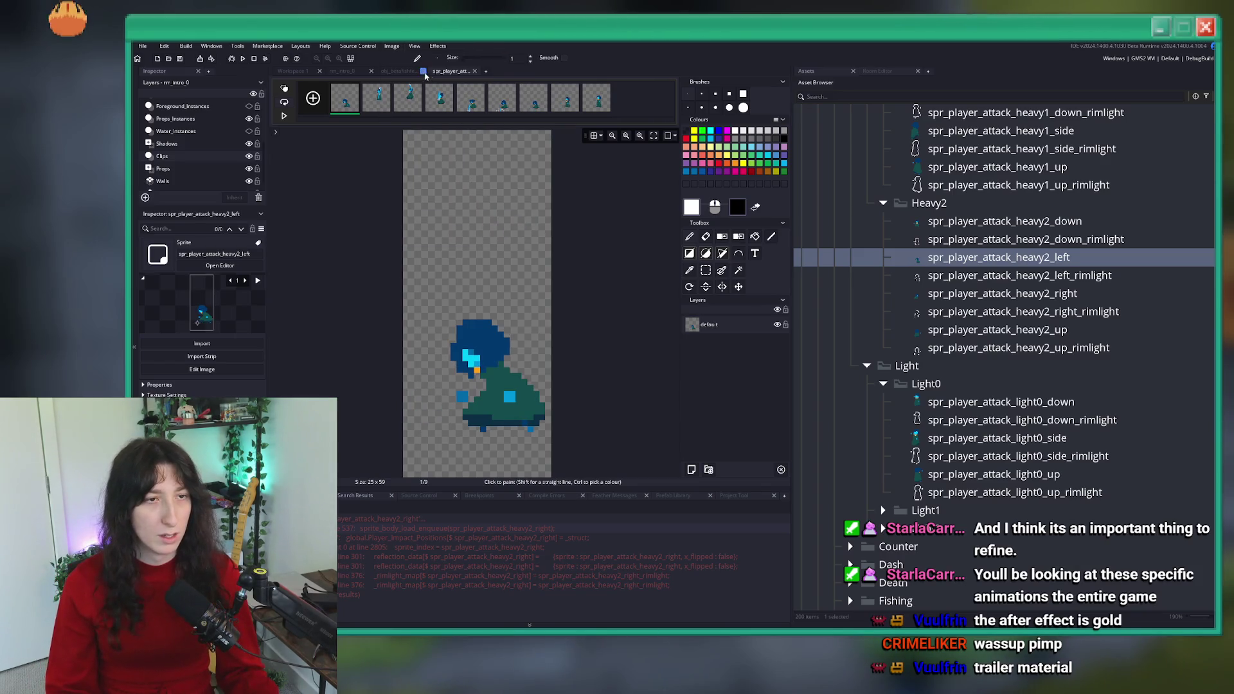
click(423, 72)
- Restart the game with F5 to test the flipped sprite
click(1010, 275)
click(1012, 311)
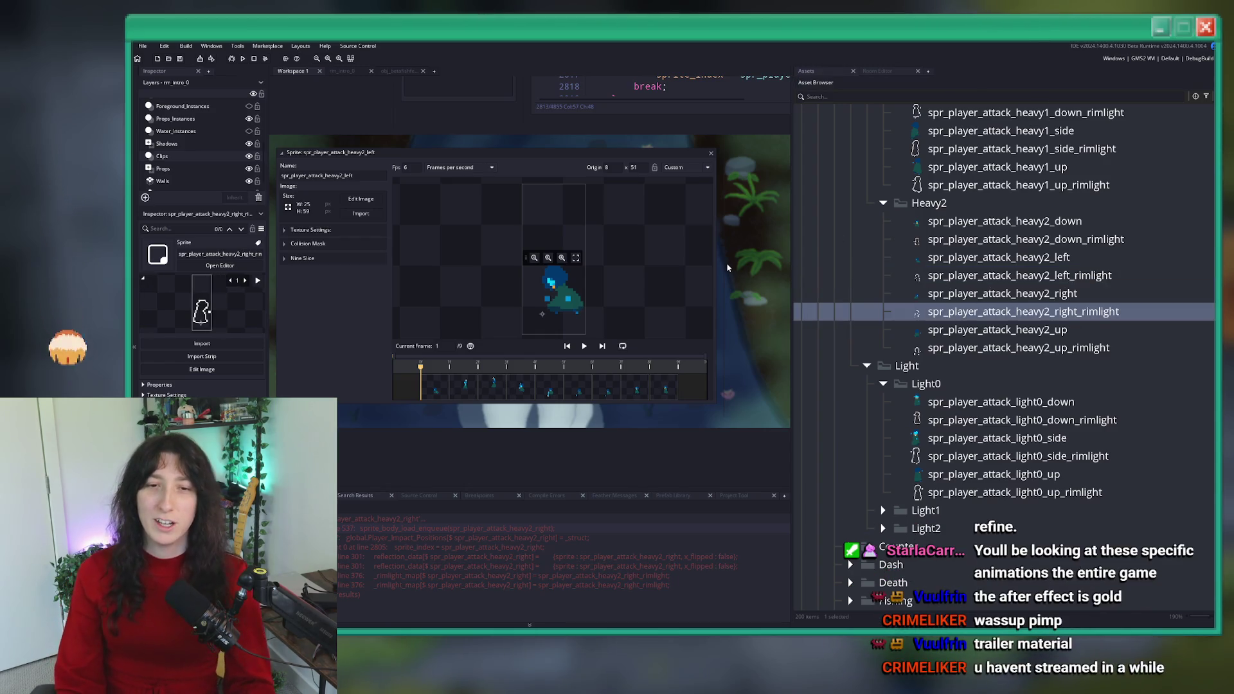
key(F5)
click(706, 349)
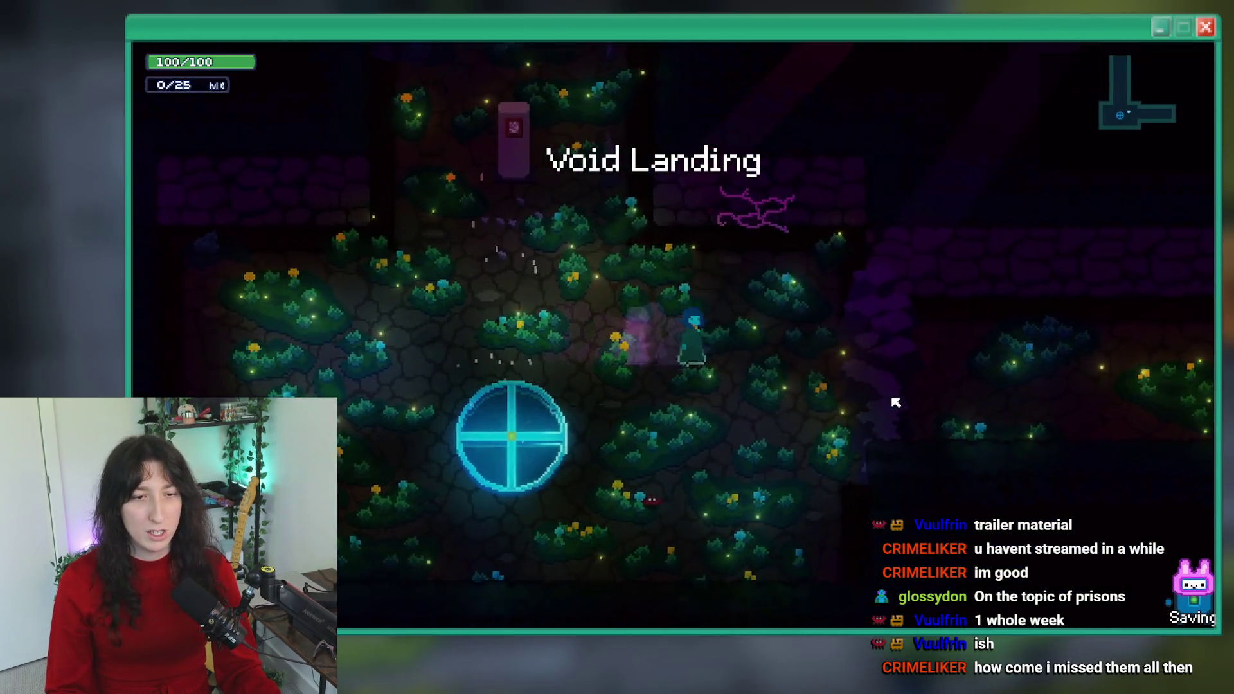
- Walk left, dash right and walk left in game, then close it and return to the sprite editor
key(a)
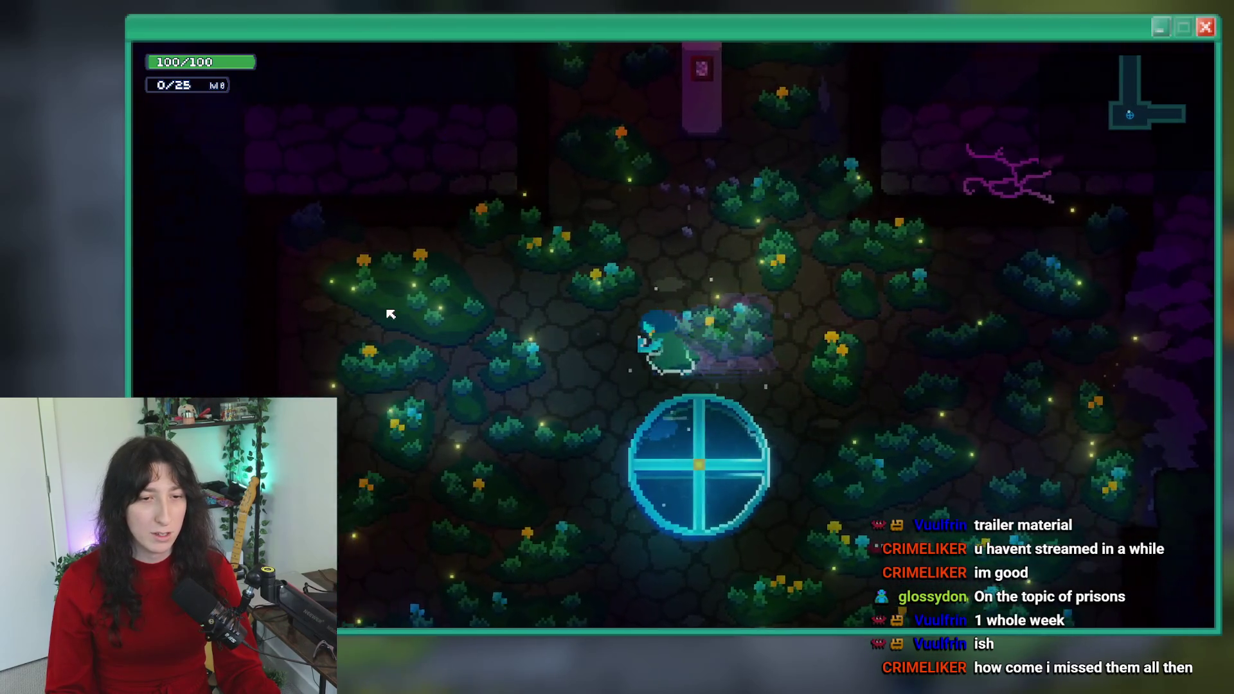
key(d)
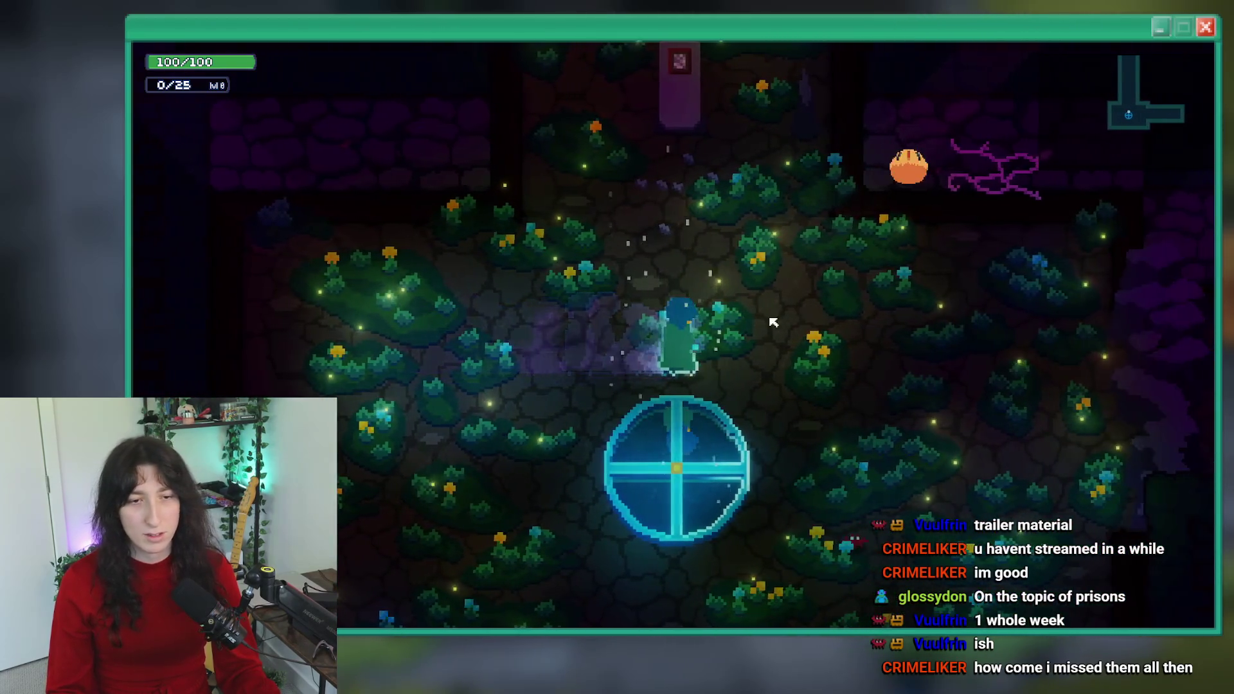
key(a)
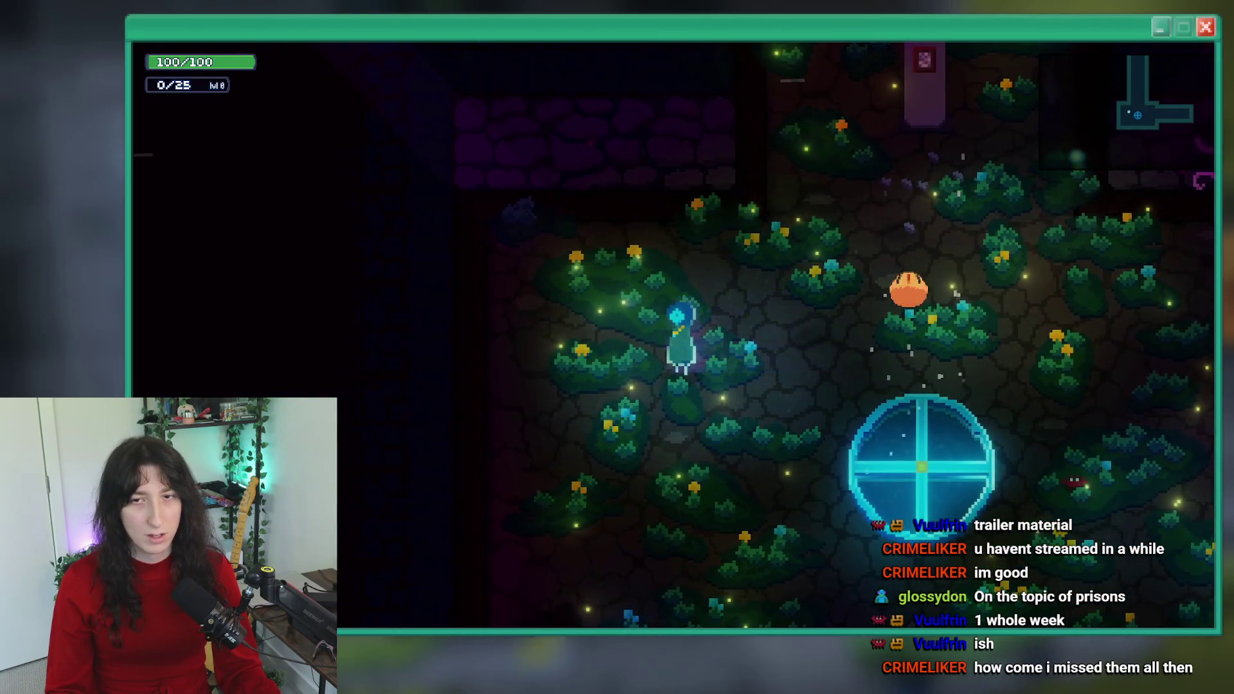
key(Escape)
drag(585, 347, 646, 430)
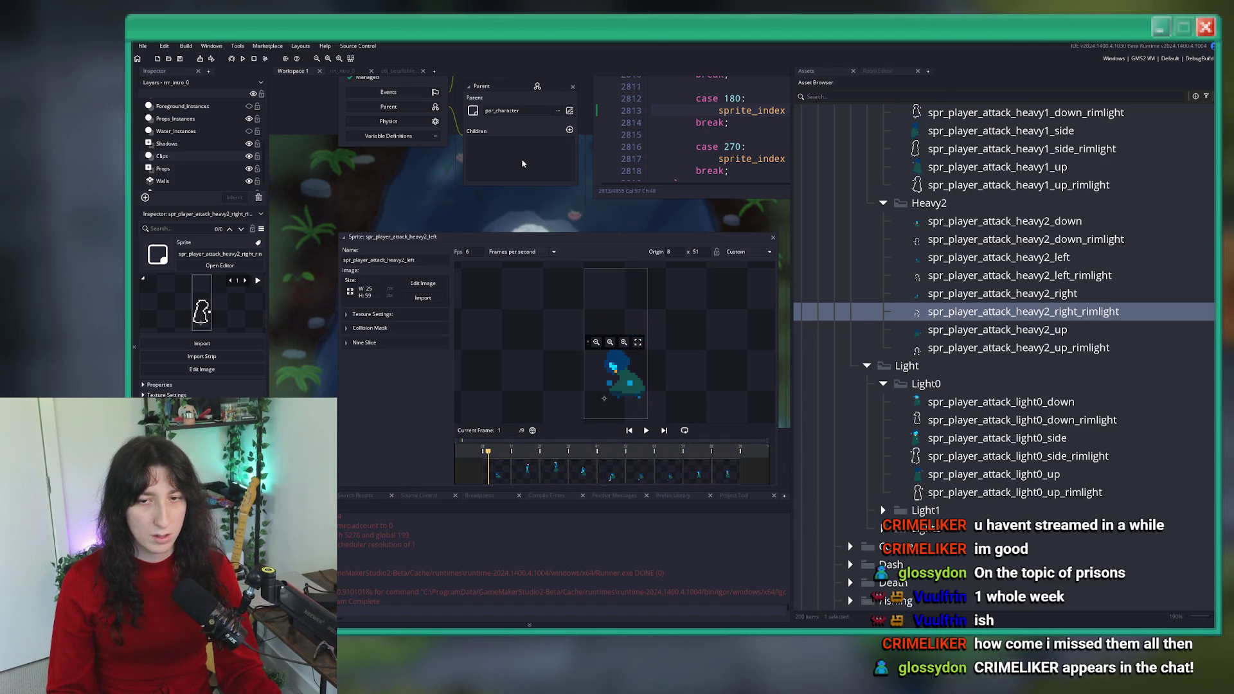
- Rename spr_player_attack_heavy1_side to spr_player_attack_heavy1_right
double_click(1002, 257)
click(1028, 130)
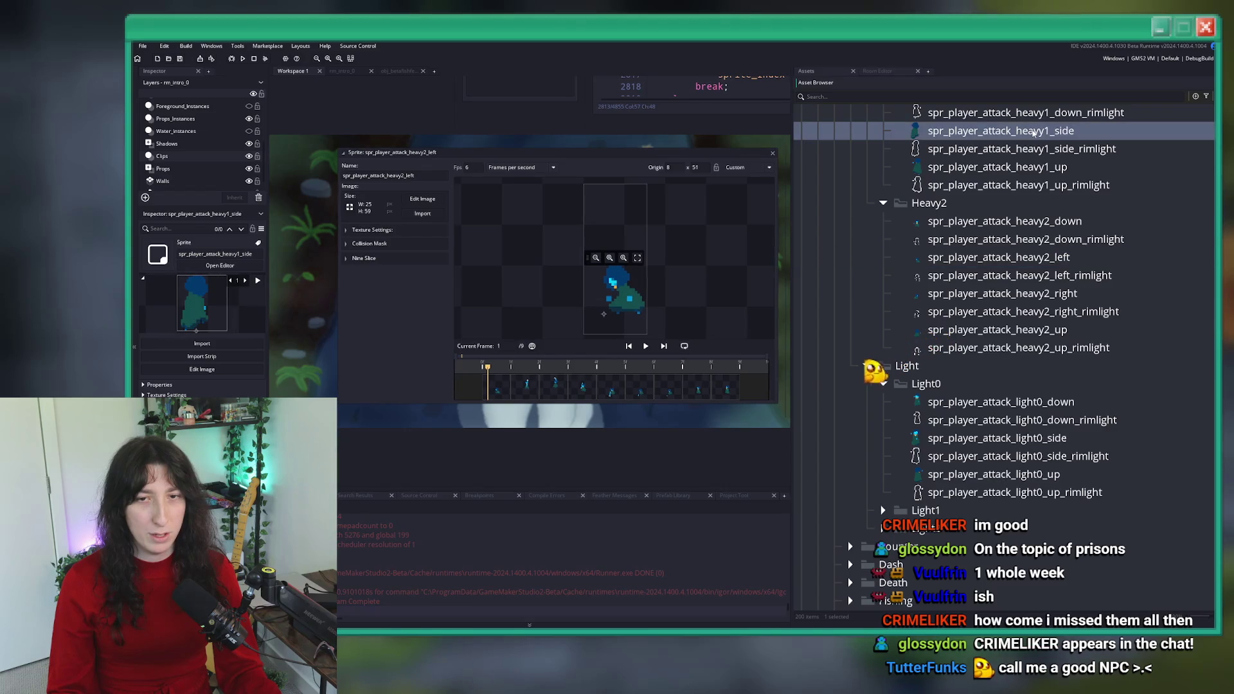
scroll(1033, 136, up, 1)
scroll(1033, 136, up, 2)
key(F2)
key(End)
key(BackSpace)
key(BackSpace)
key(BackSpace)
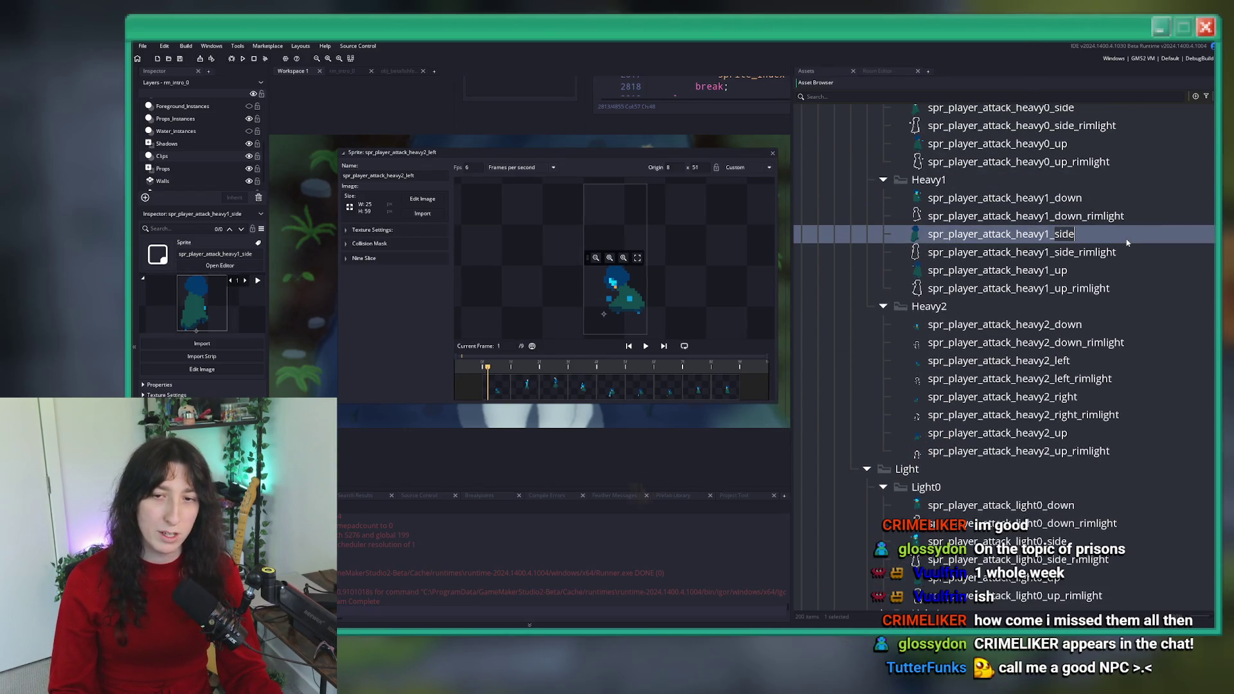
text(right)
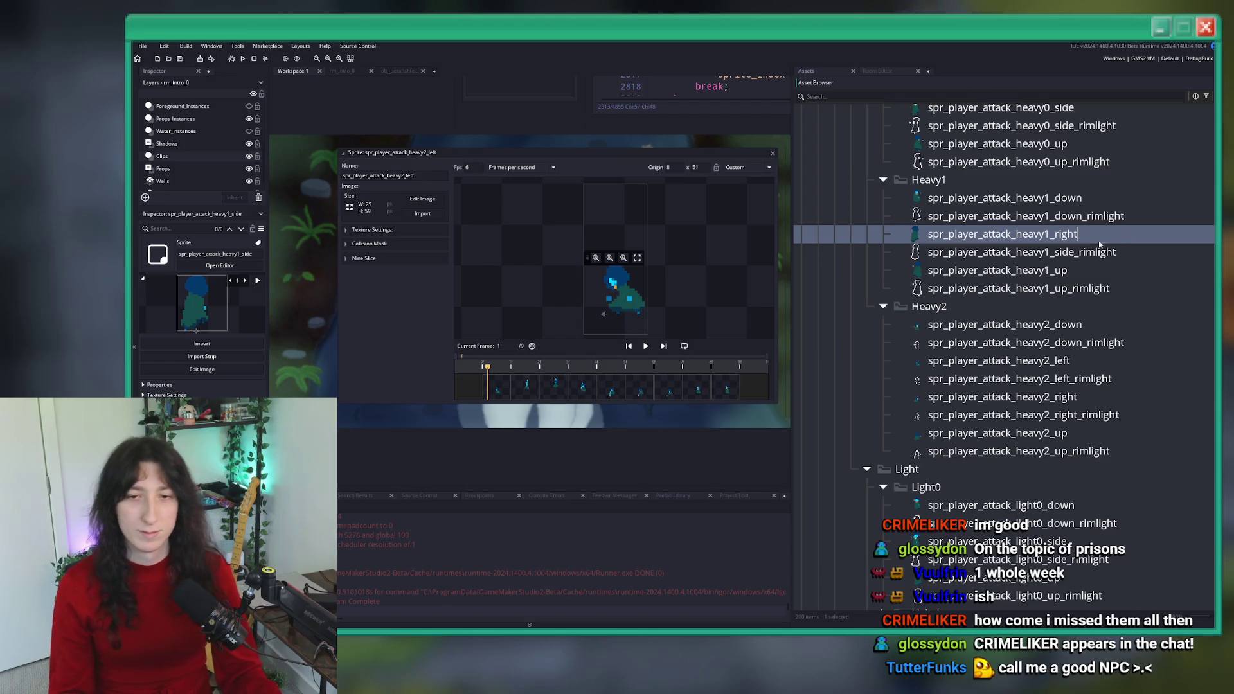
- Search the code for references to spr_player_attack_heavy0_side
scroll(1026, 235, up, 2)
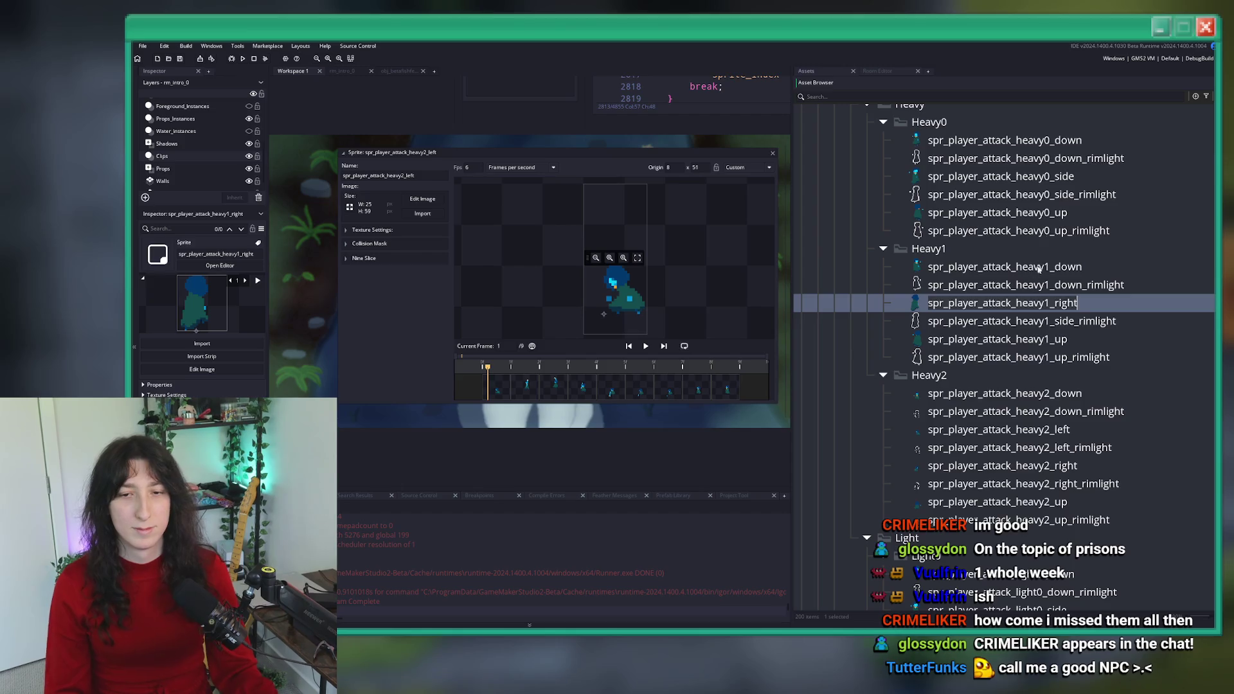
click(1003, 176)
key(ctrl+shift+f)
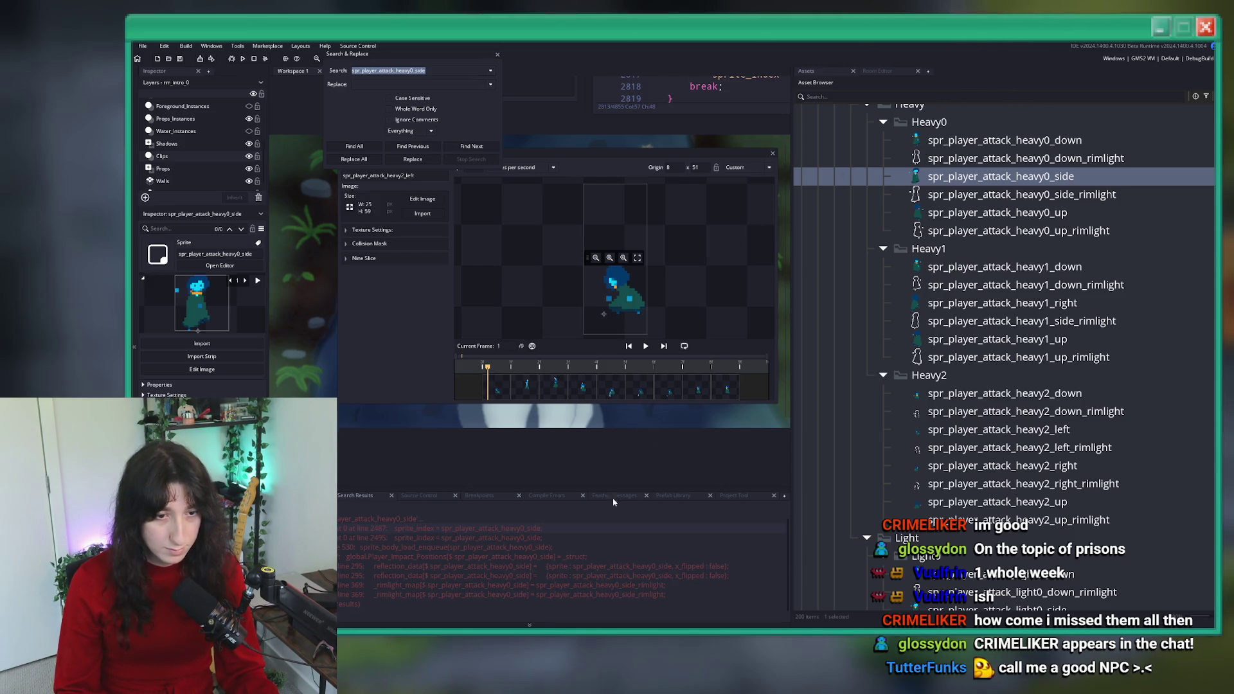
- Inspect the 180-case flip line in the code that uses heavy0_side
double_click(588, 540)
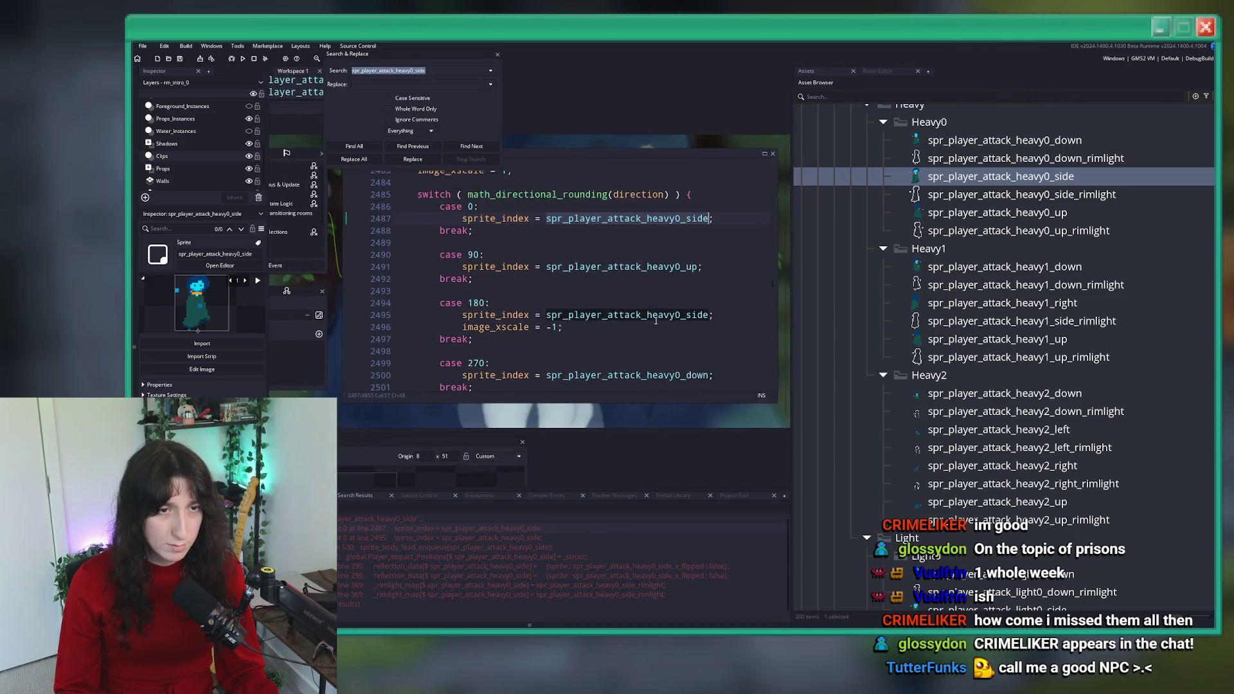
click(478, 329)
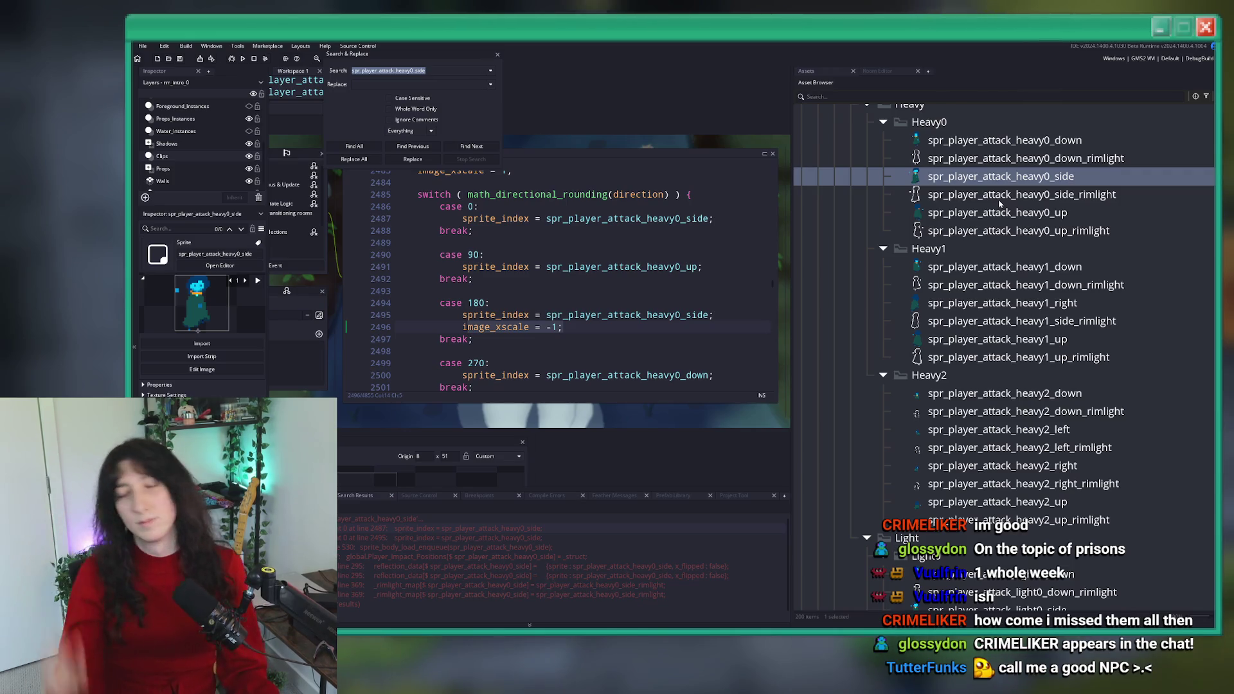
click(499, 55)
- Delete spr_player_attack_heavy2_left and its rimlight sprite
click(1077, 450)
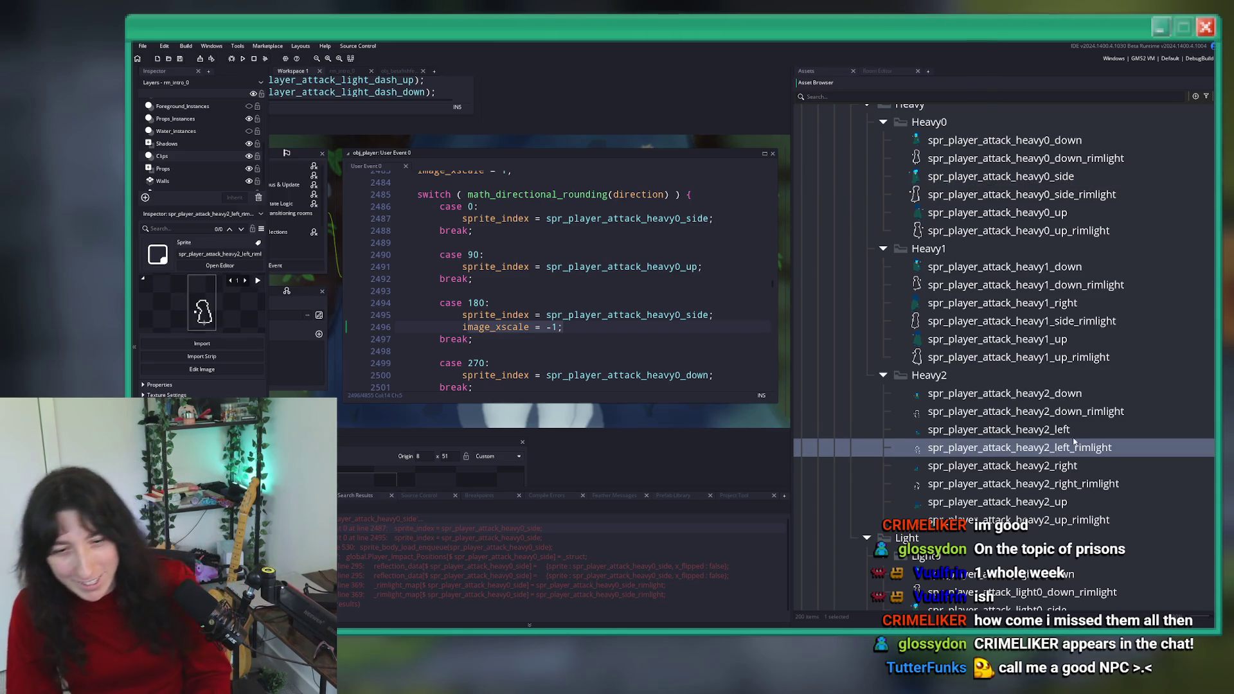
shift+click(1074, 437)
key(Delete)
key(Return)
- Rename the heavy2_right sprite and its rimlight to heavy2_side and heavy2_side_rimlight
click(1088, 430)
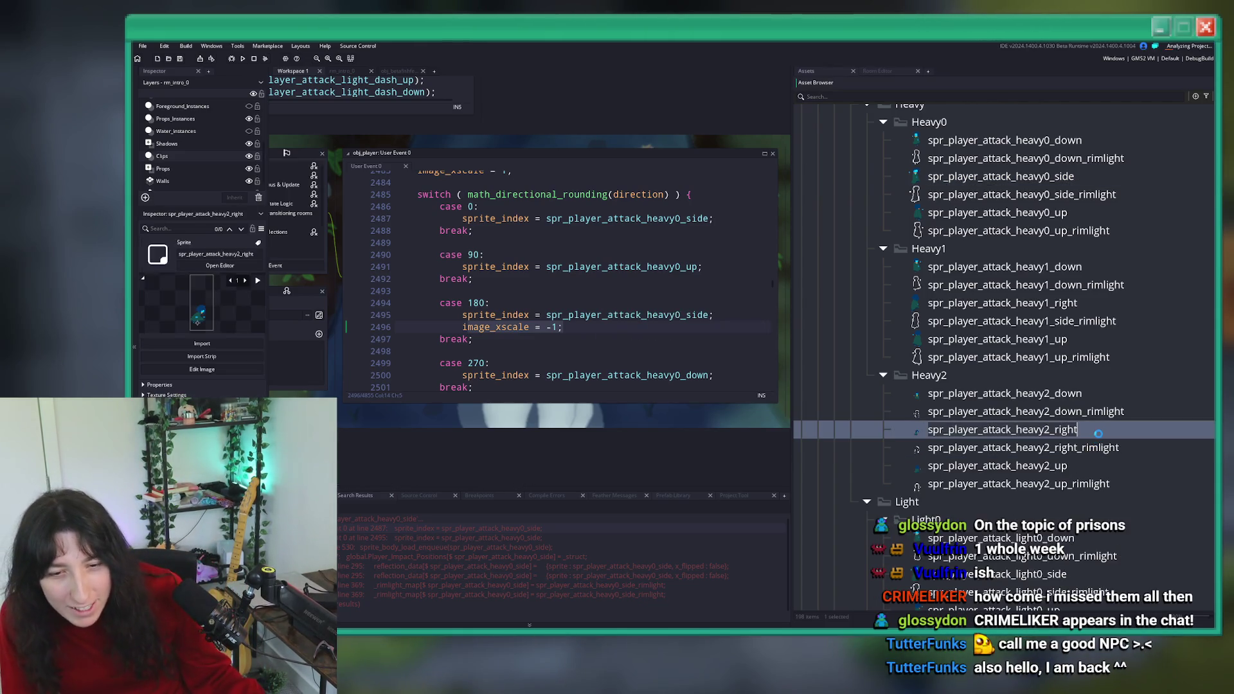
key(ctrl+shift+f)
key(Return)
key(F2)
key(BackSpace)
key(BackSpace)
key(BackSpace)
text(side)
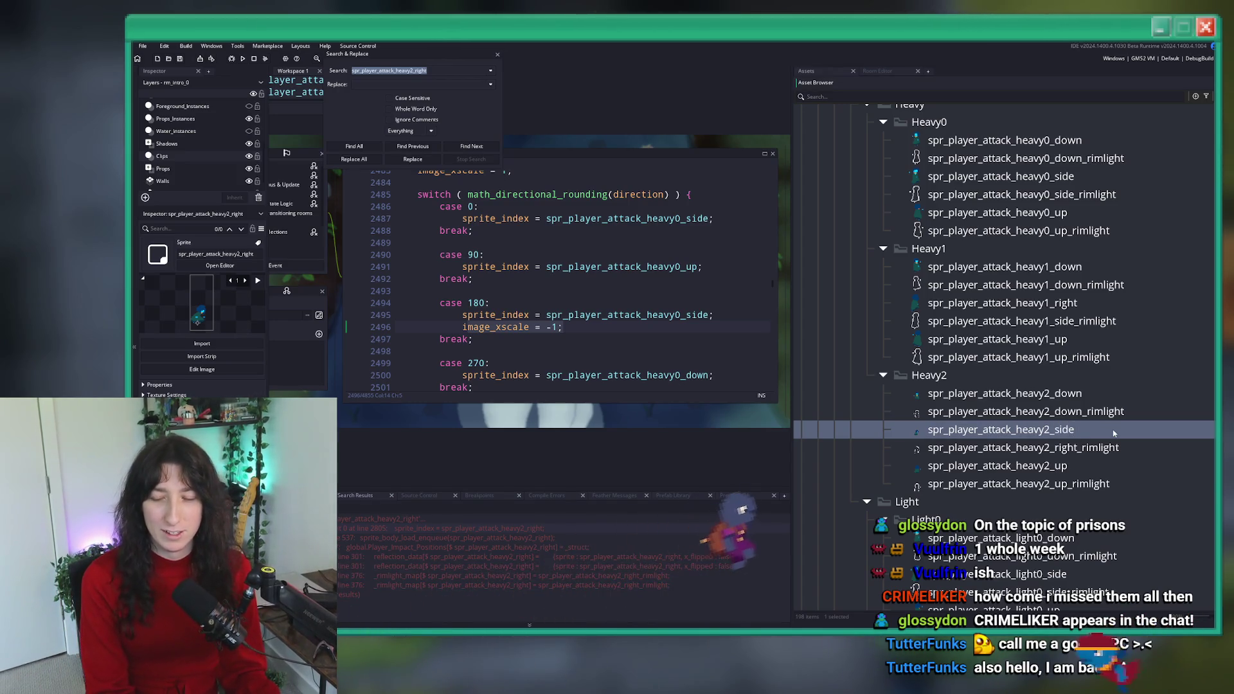
key(Return)
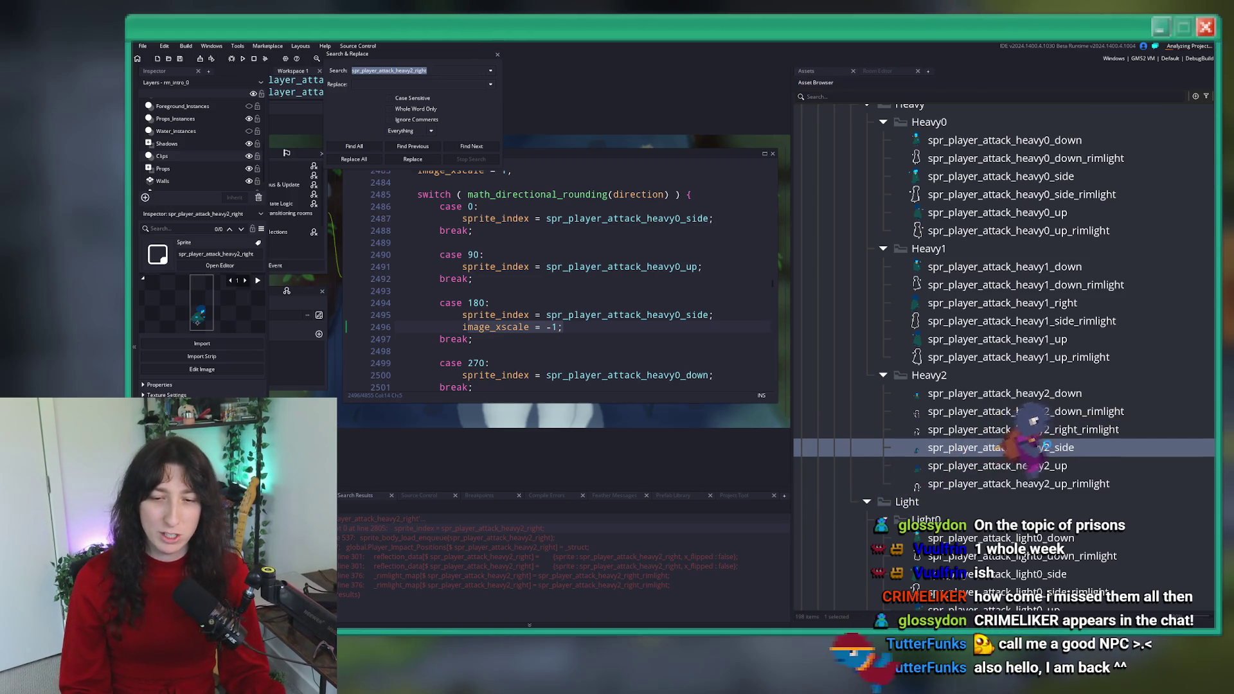
click(1114, 431)
key(F2)
double_click(1073, 430)
text(side)
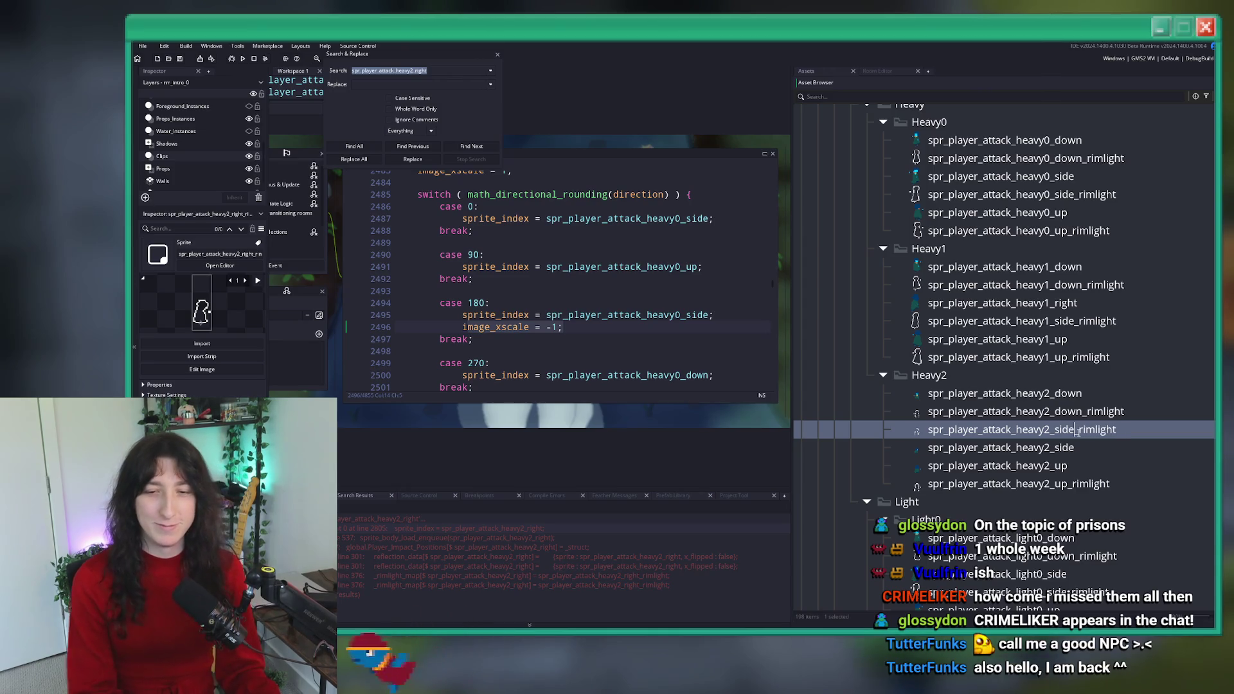
key(Return)
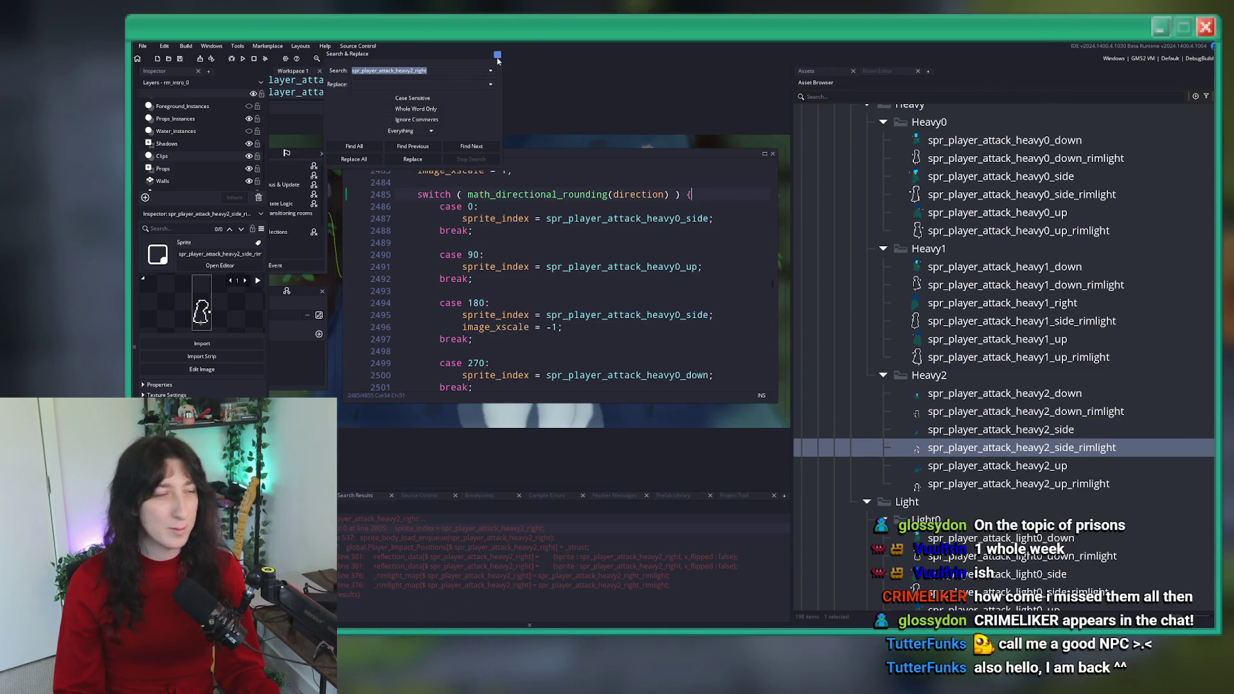
- Close the search dialog and review the player's attack state code
click(498, 58)
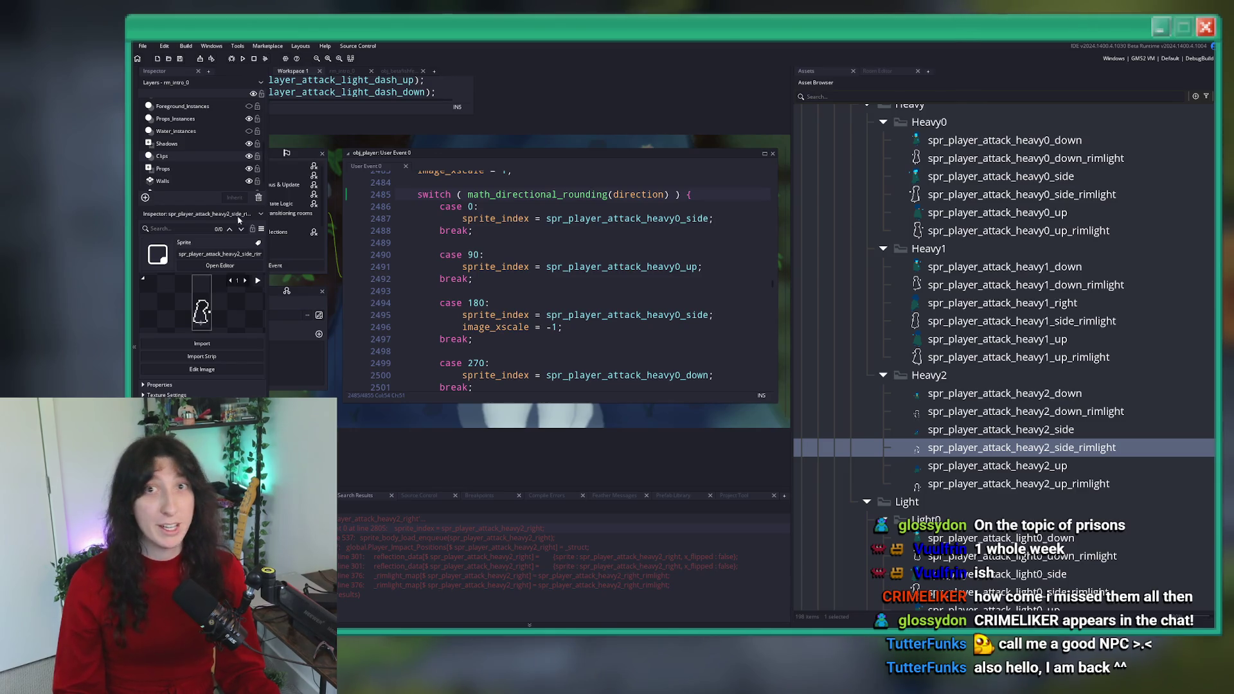
scroll(668, 257, down, 2)
click(666, 231)
scroll(673, 259, up, 3)
scroll(673, 259, down, 15)
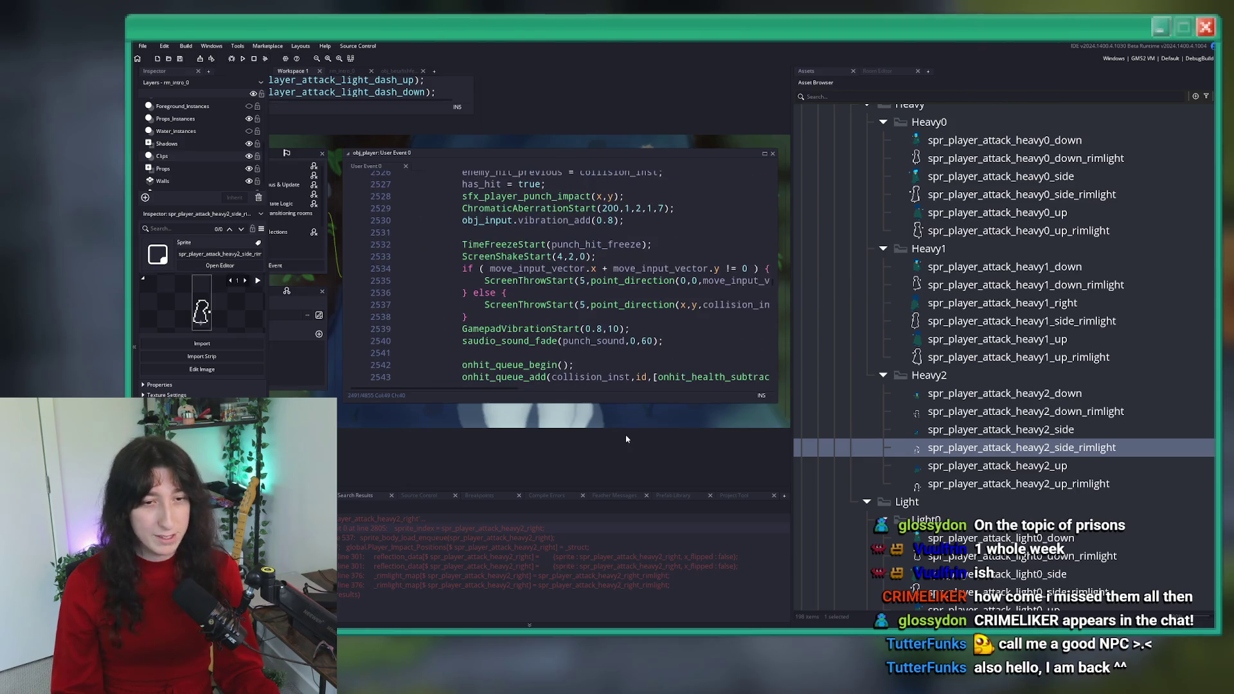
- Search the project for heavy2_side and open the heavy2 attack direction code
click(694, 196)
scroll(700, 290, up, 6)
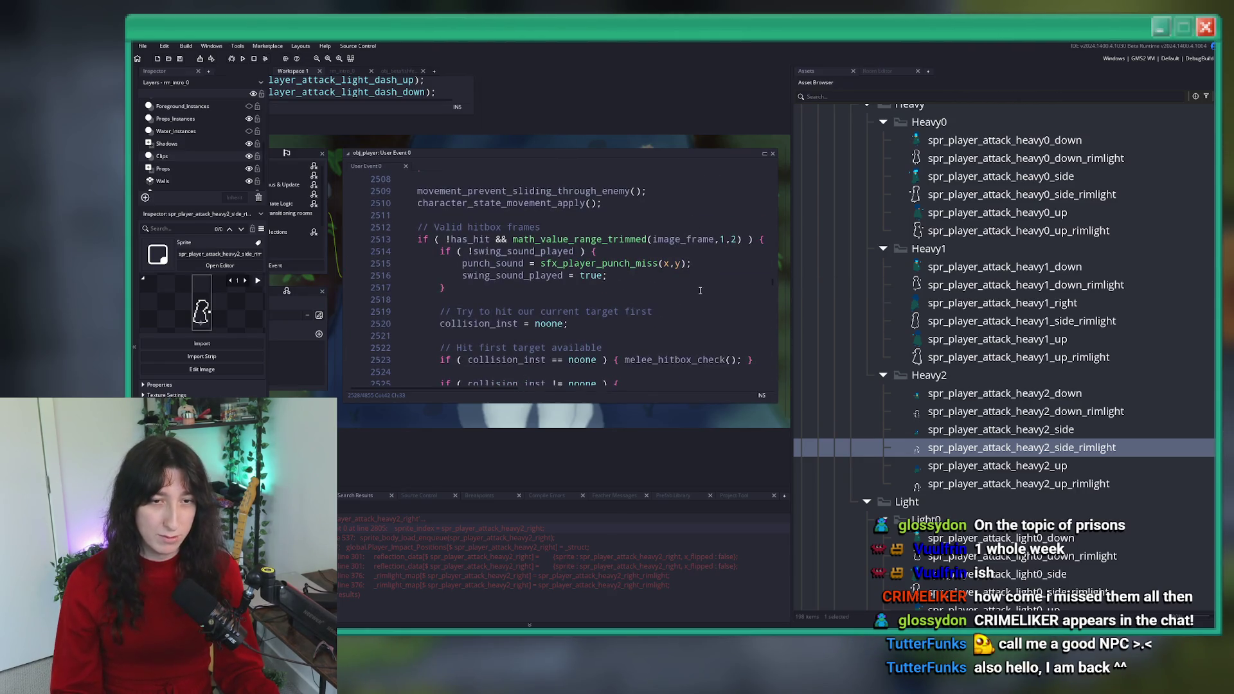
key(ctrl+f)
text(heavy2_s)
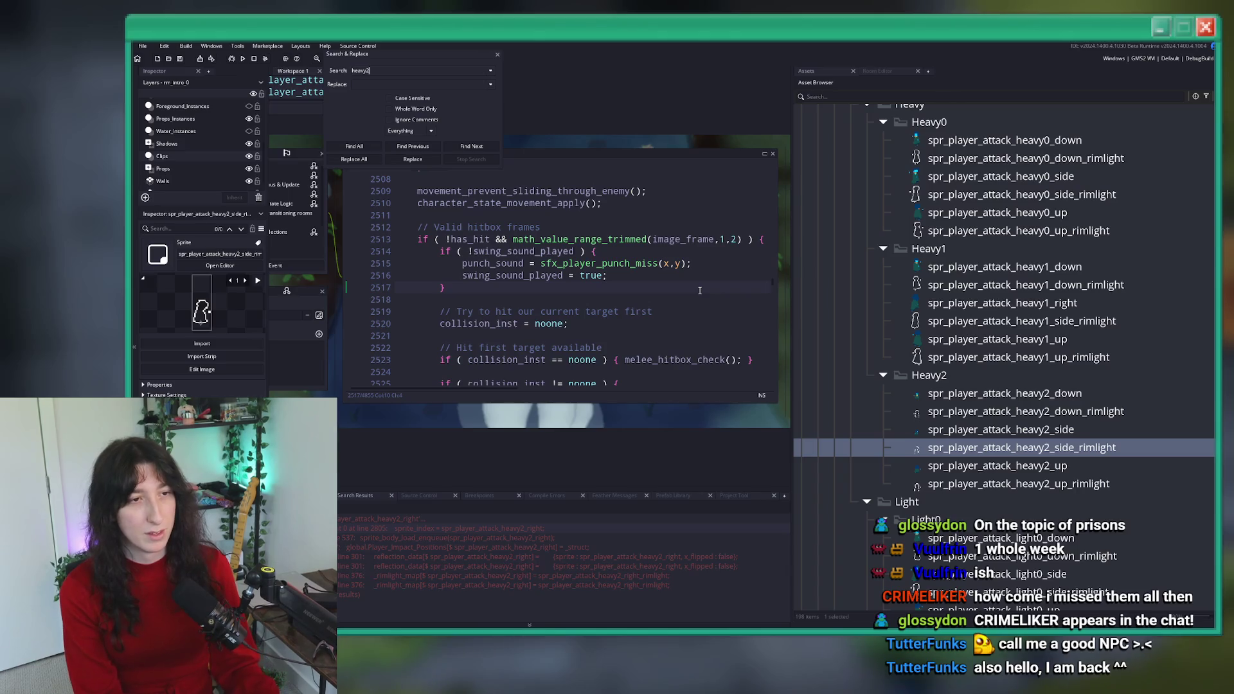
text(ide)
key(Return)
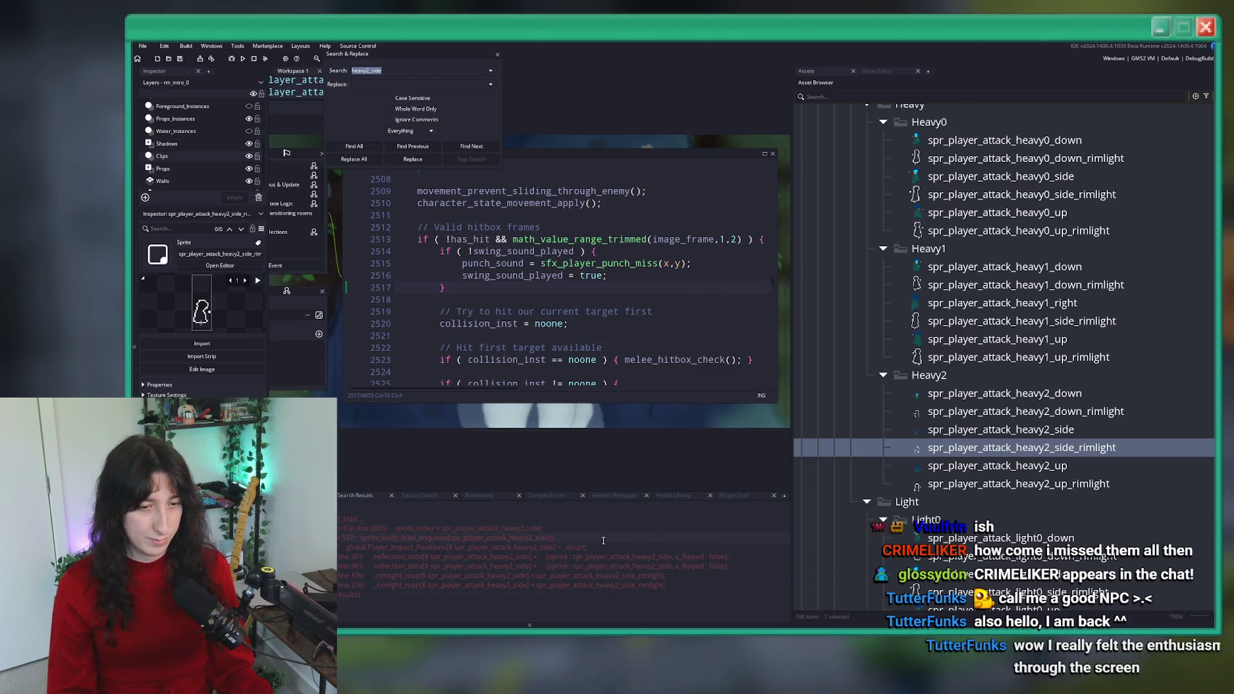
double_click(613, 529)
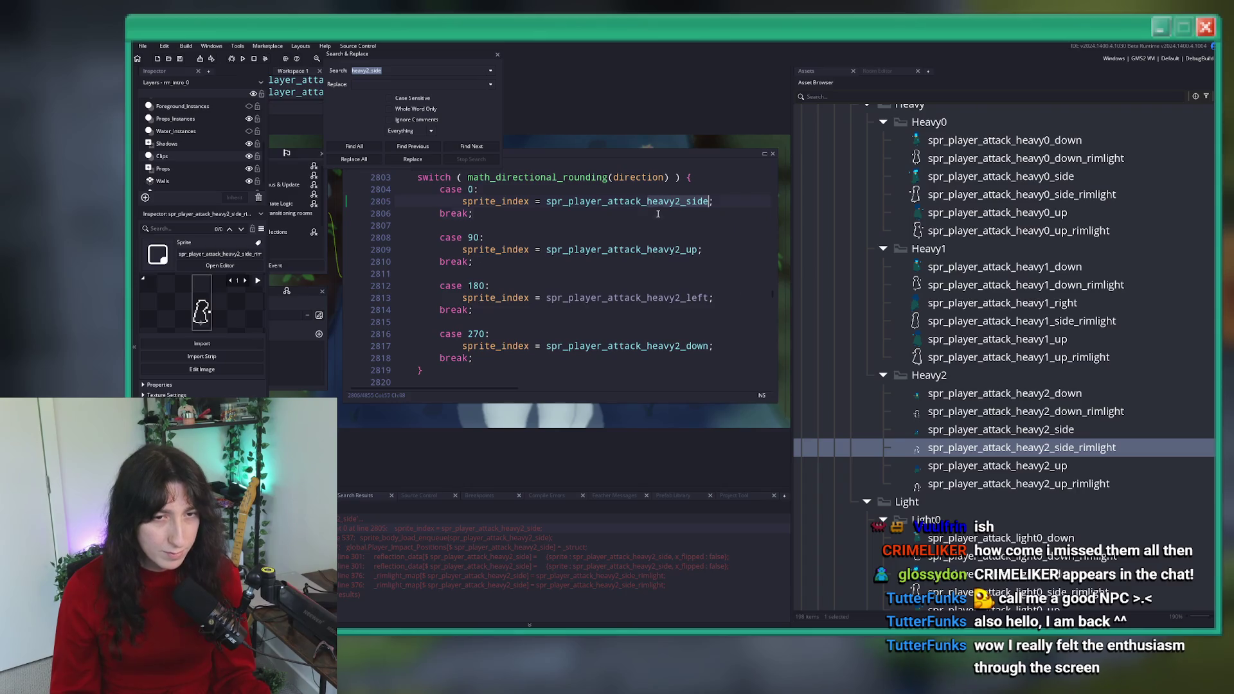
- Add image_xscale = -1; under the case 180 sprite line
click(470, 310)
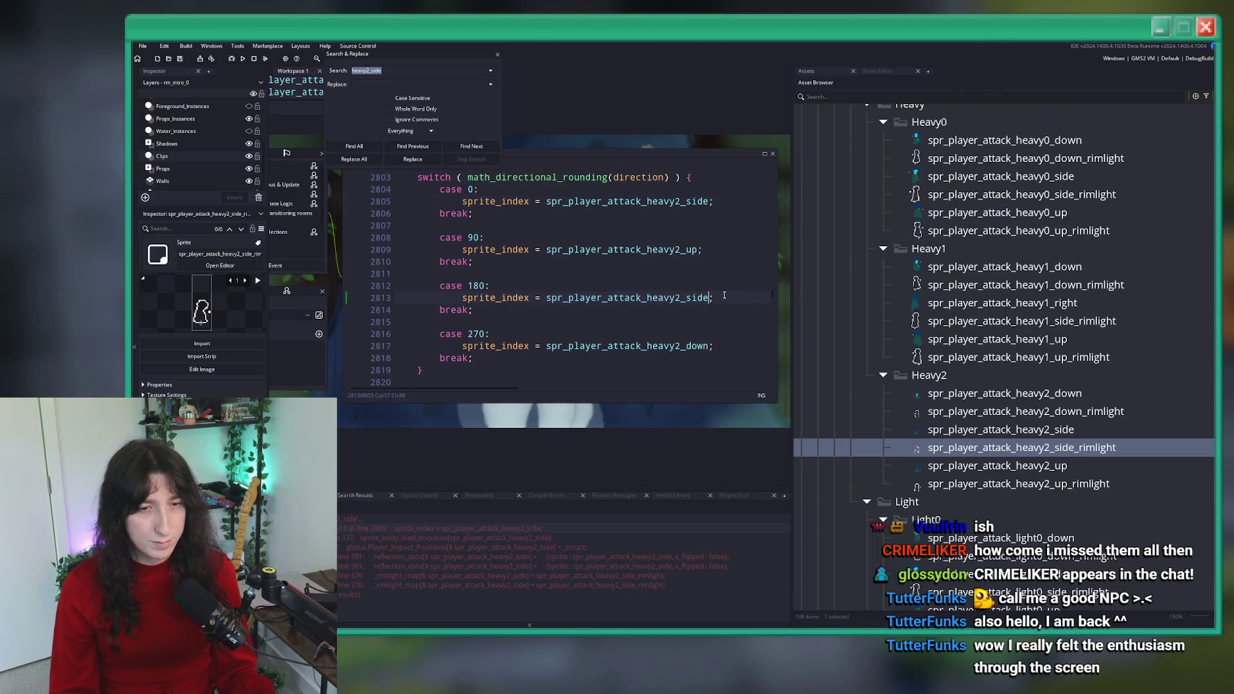
text(oiam.ge)
key(Return)
text(oiam)
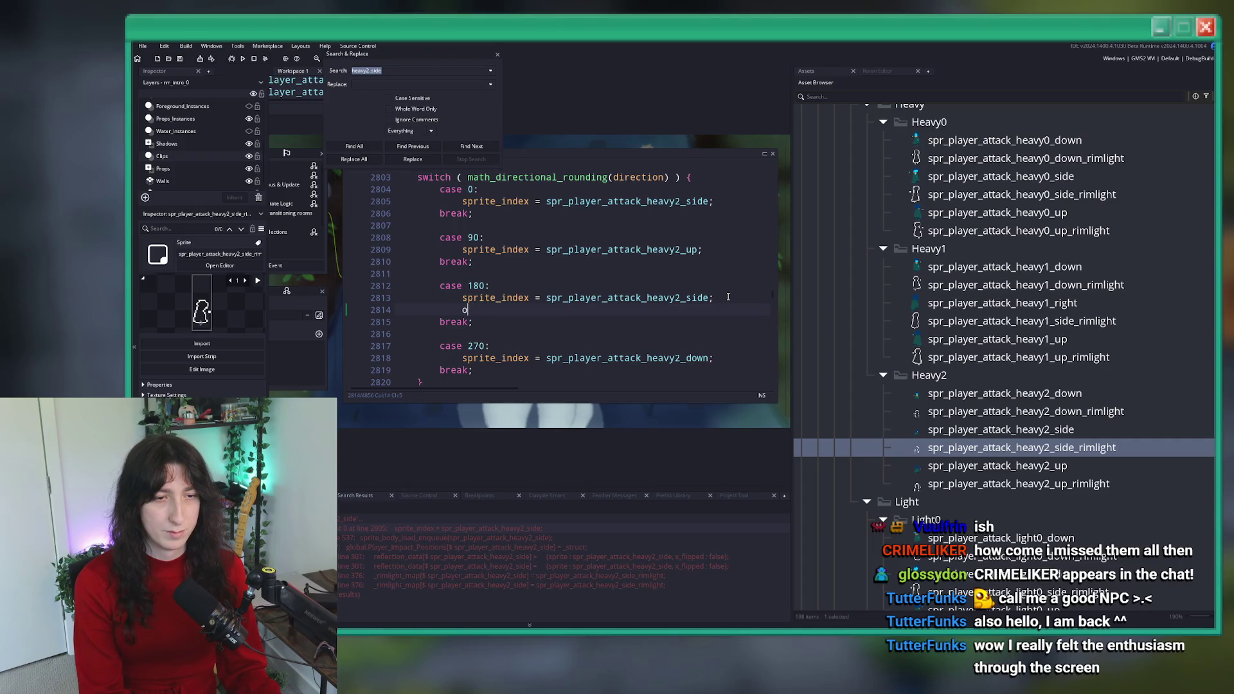
key(BackSpace)
text(image_xscale = -1;)
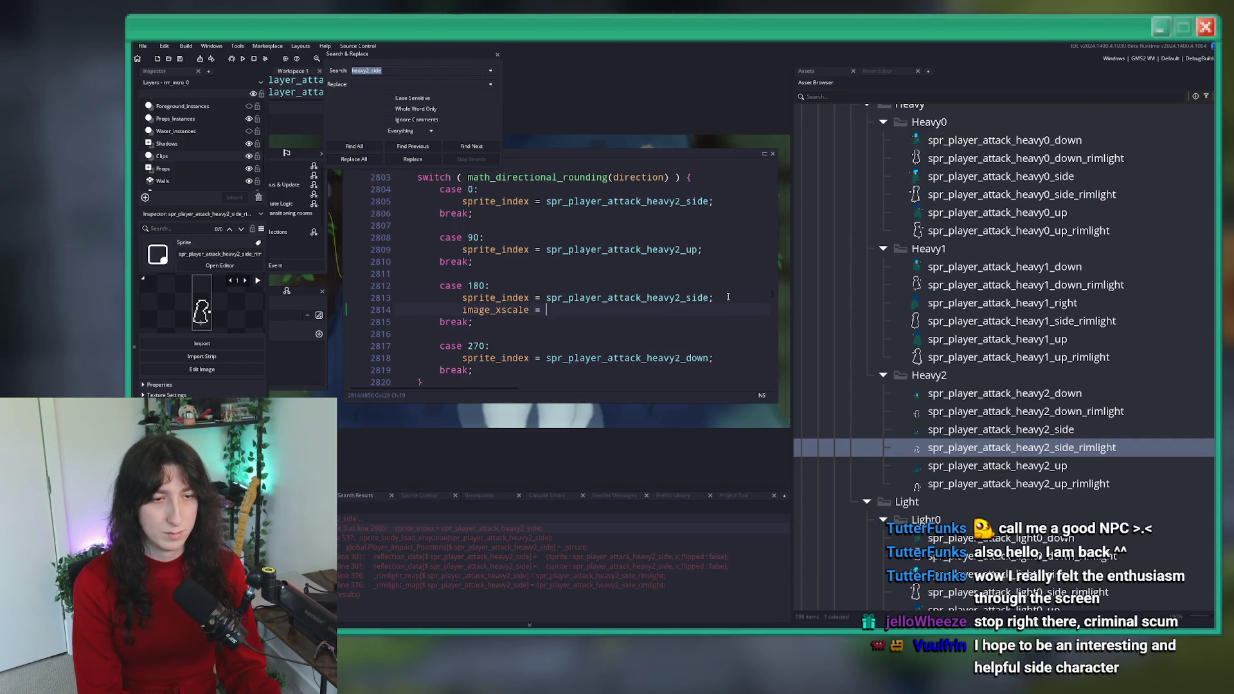
key(BackSpace)
- Review the heavy2 direction cases and open the player's Draw event code
click(497, 54)
click(497, 193)
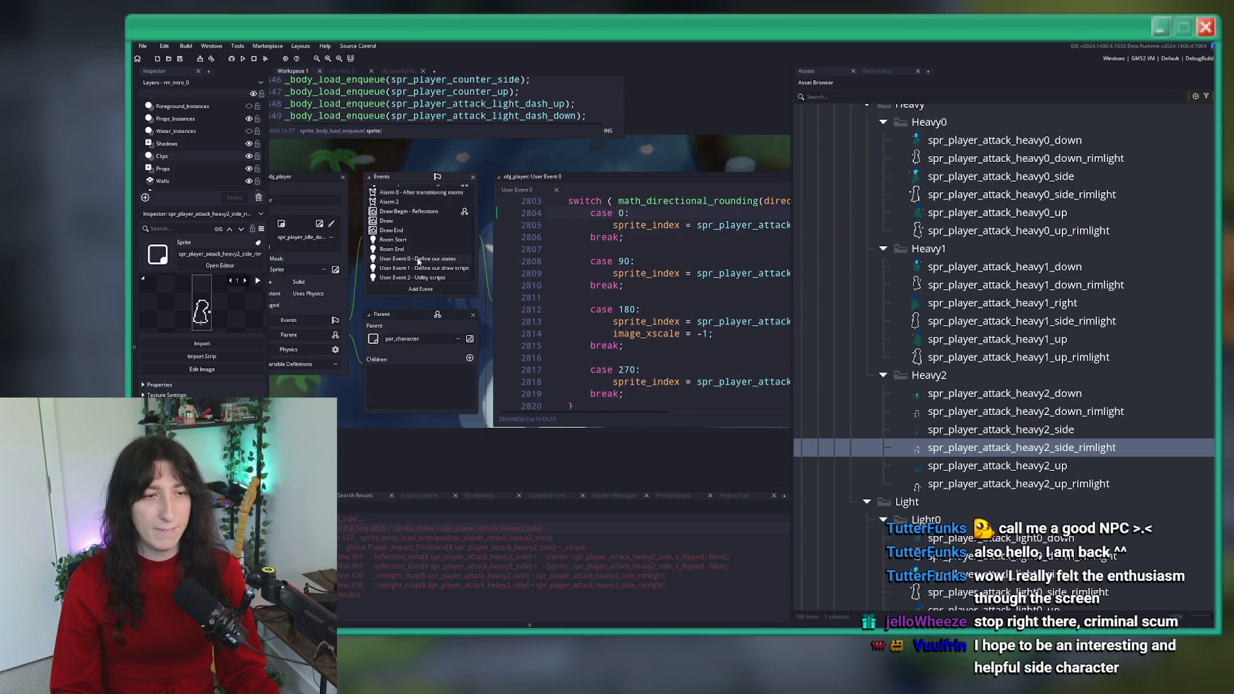
click(591, 256)
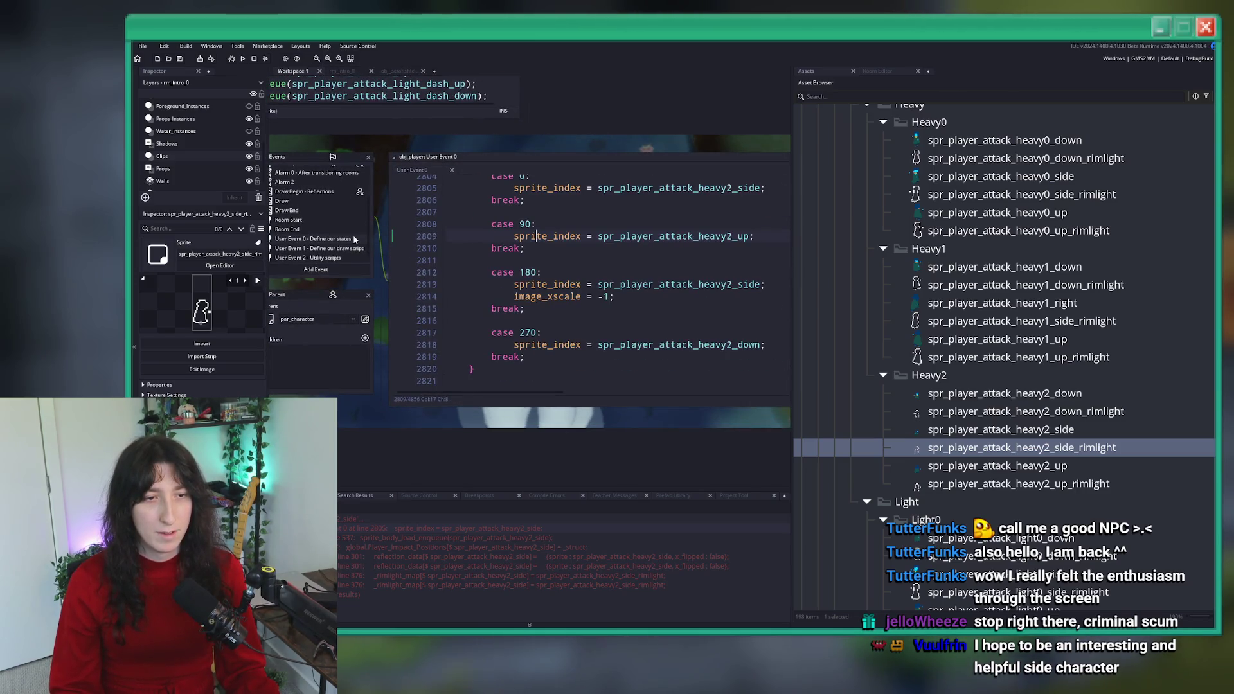
click(670, 250)
scroll(670, 255, up, 2)
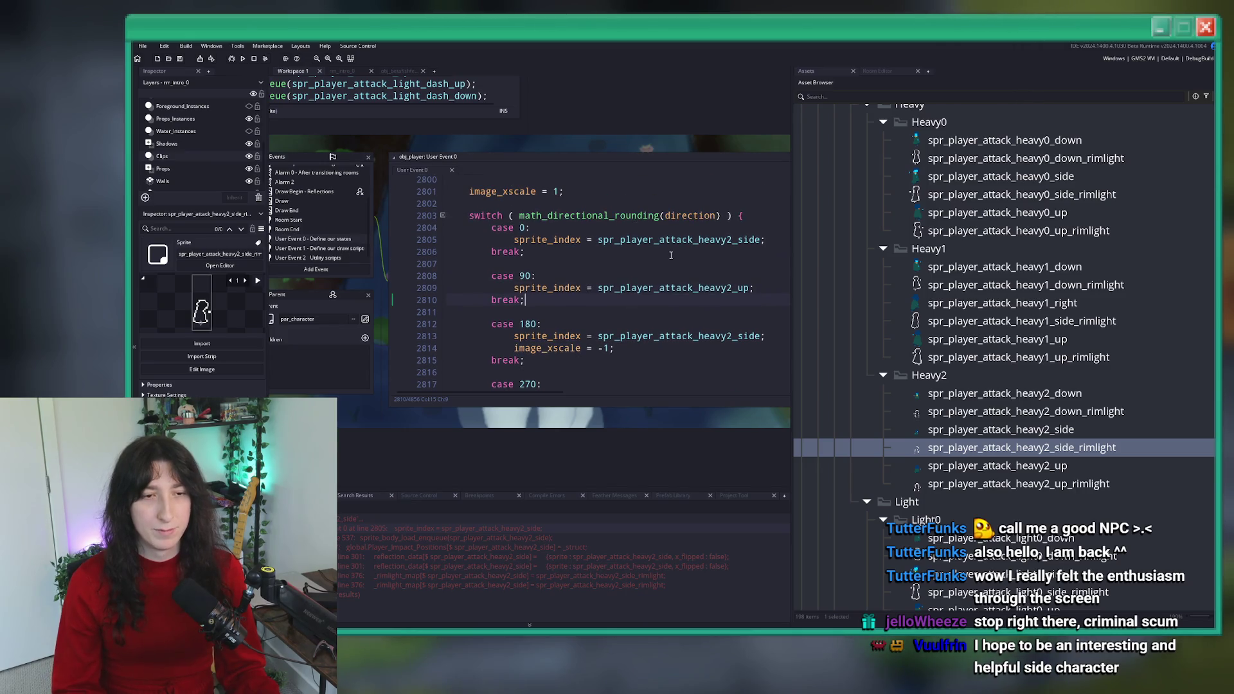
scroll(553, 280, up, 5)
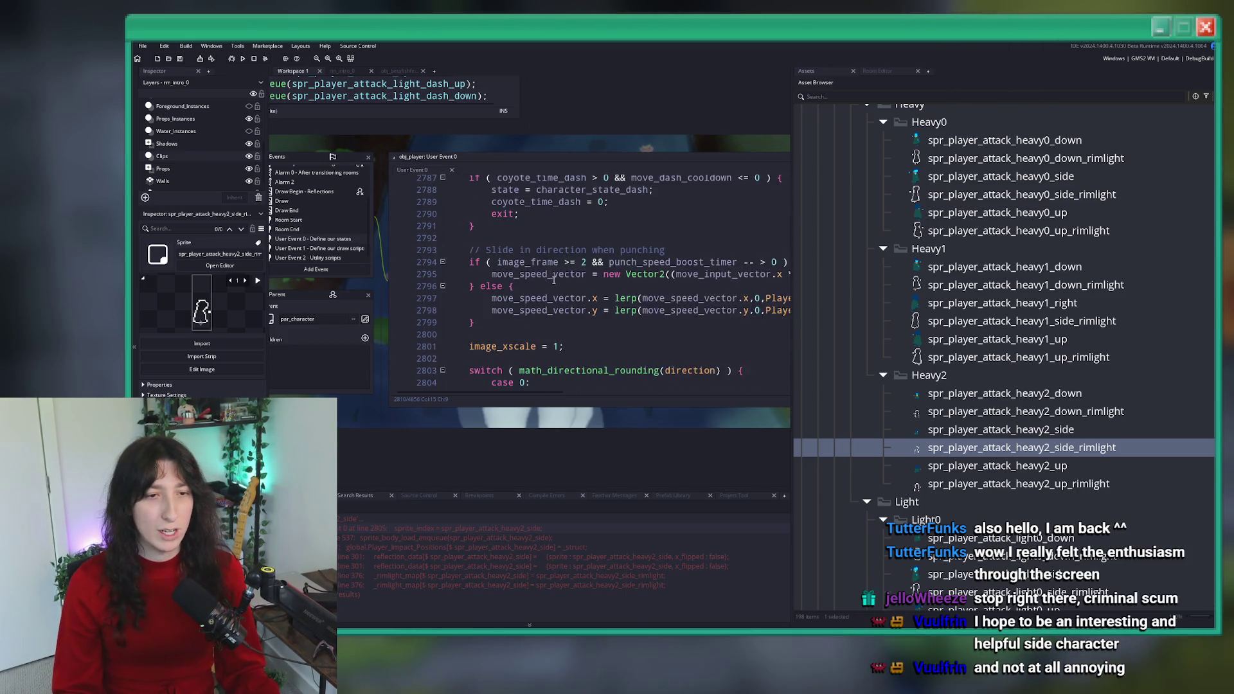
double_click(281, 201)
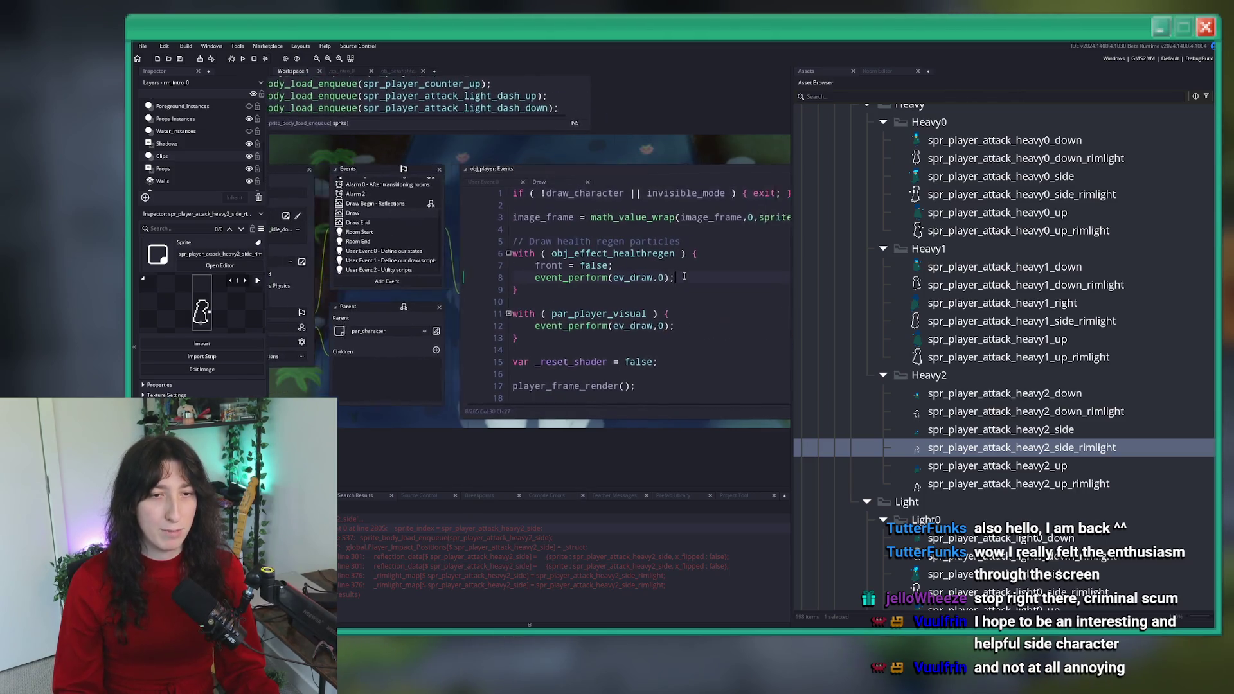
- Search for player_frame_render and open its definition in full-width code view
click(750, 231)
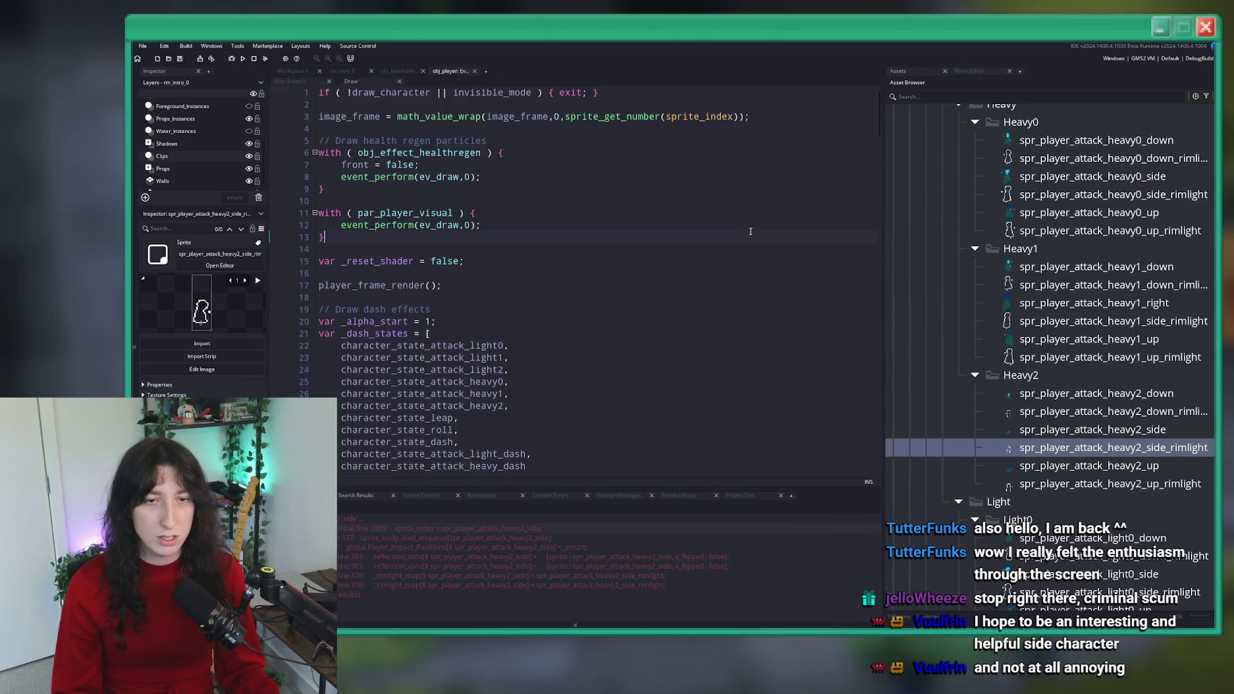
key(F12)
key(ctrl+shift+f)
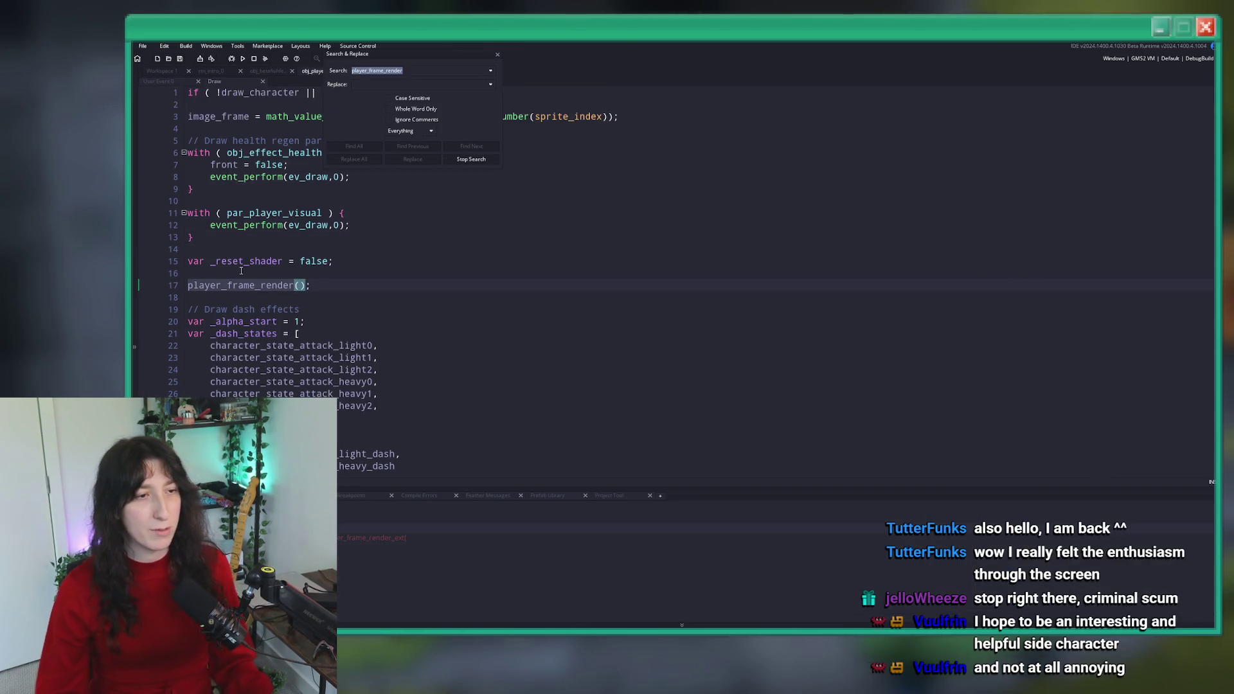
double_click(350, 546)
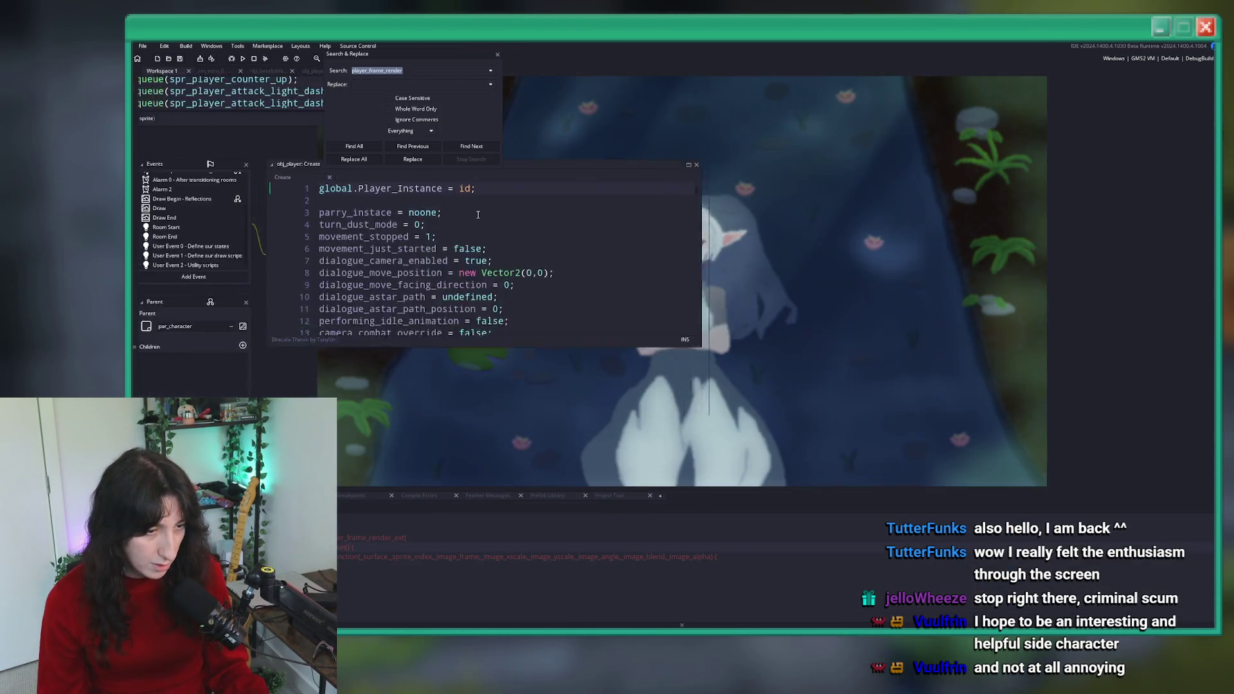
click(825, 166)
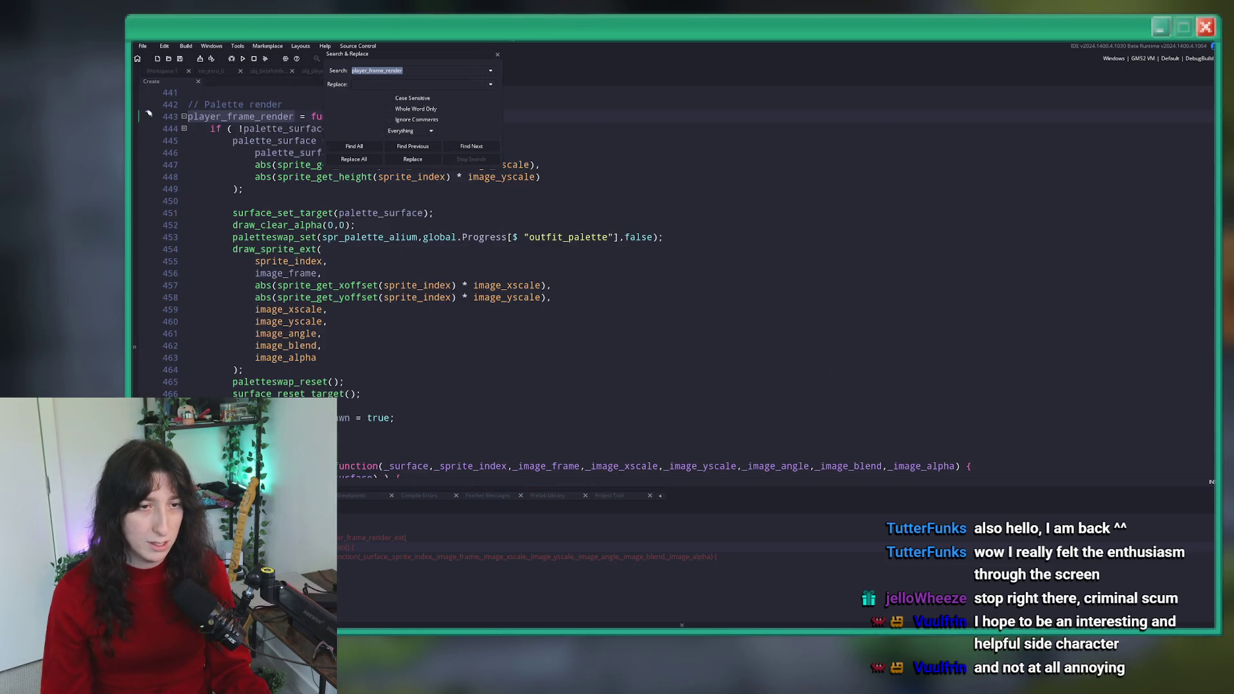
click(496, 56)
- Clean the build cache and return to the workspace with the sprite load list
click(395, 164)
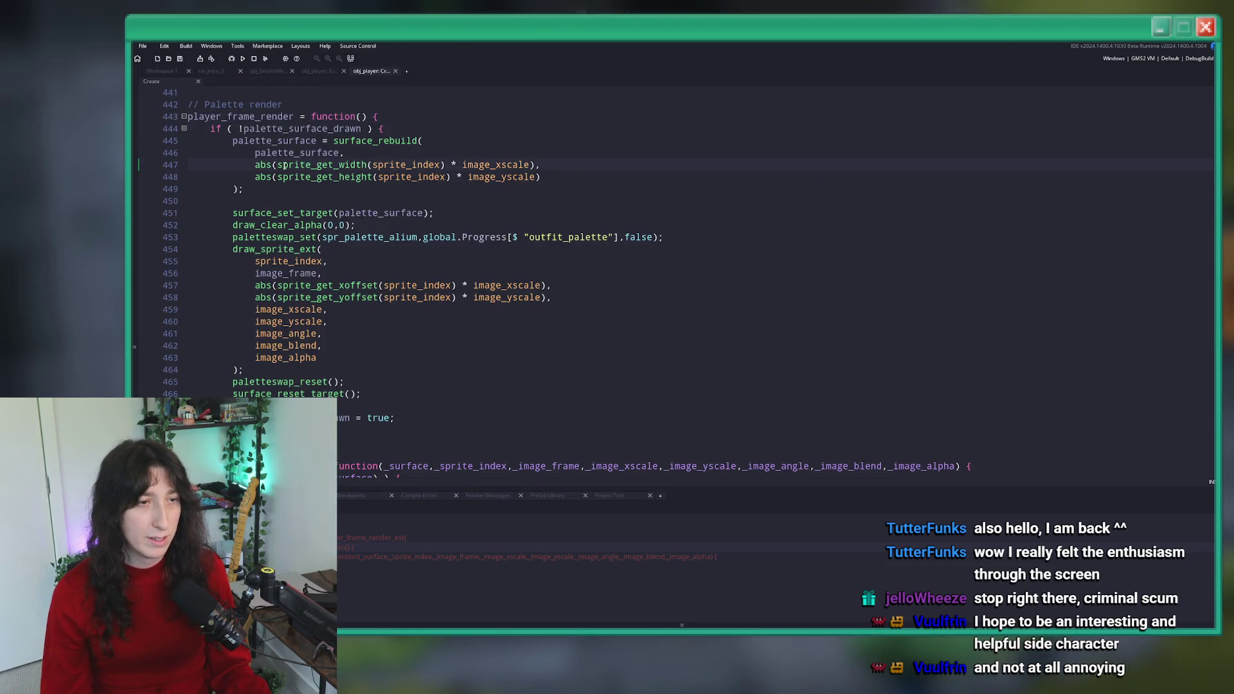
click(264, 59)
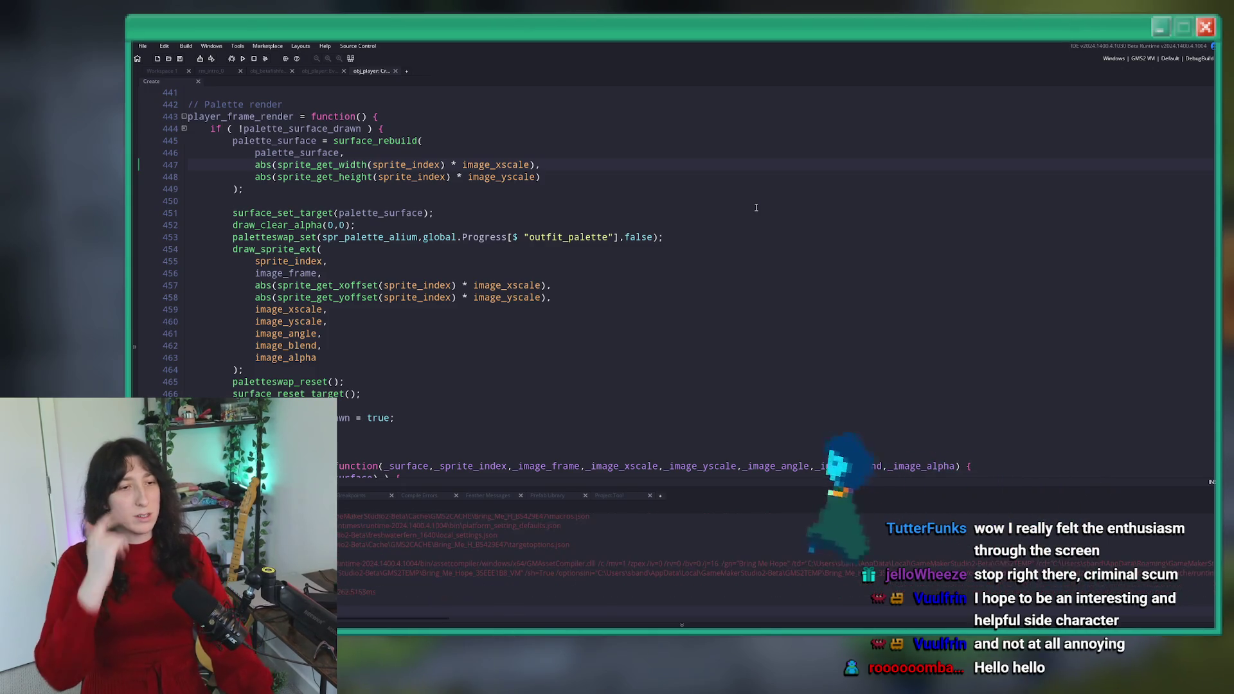
click(554, 162)
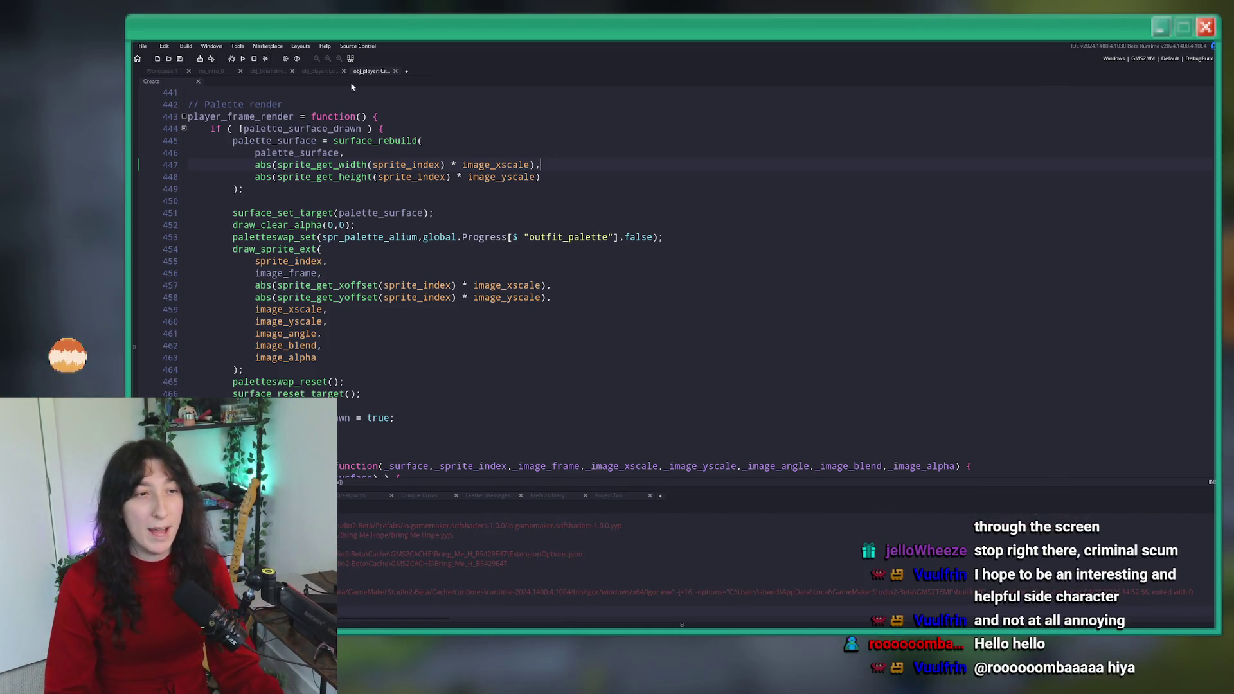
click(167, 72)
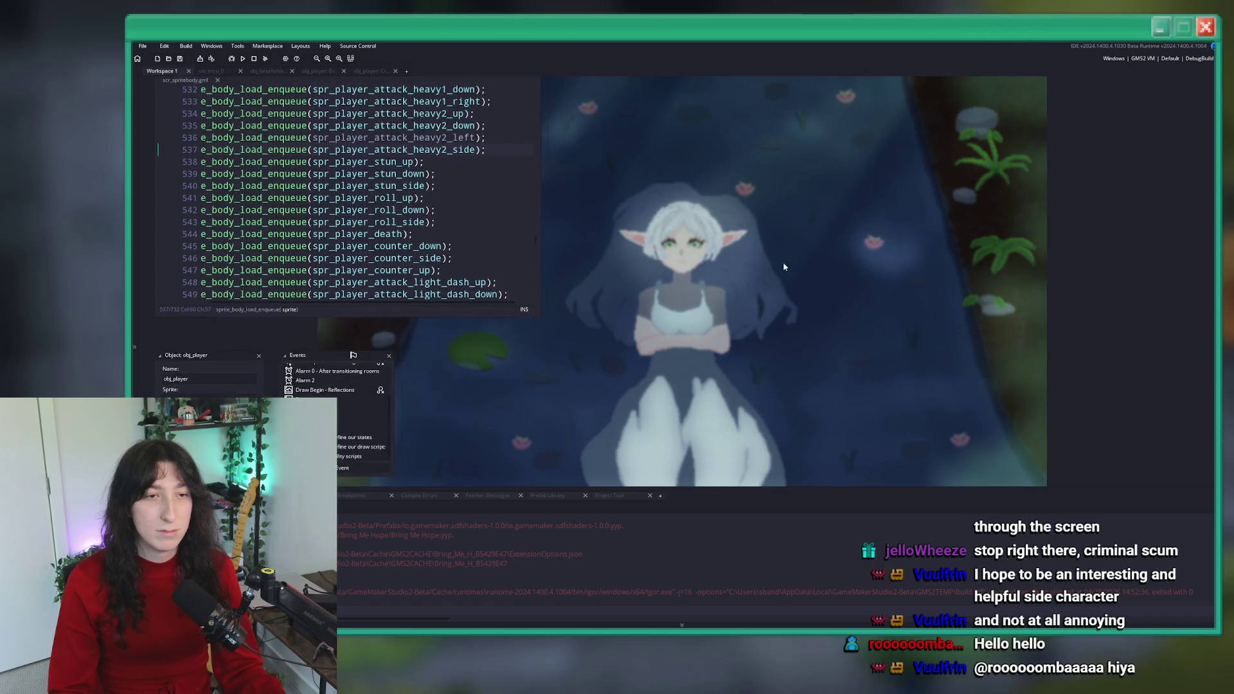
click(1211, 111)
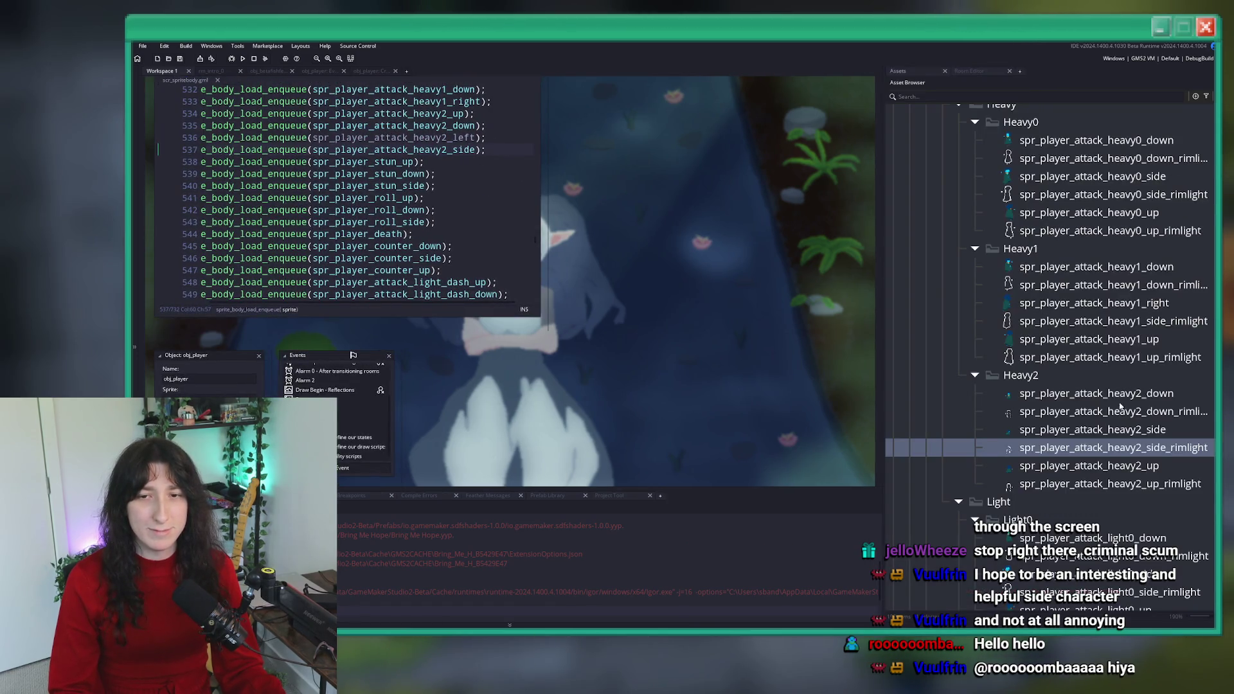
- Inspect the heavy0_side and heavy1_right attack sprites
double_click(1150, 177)
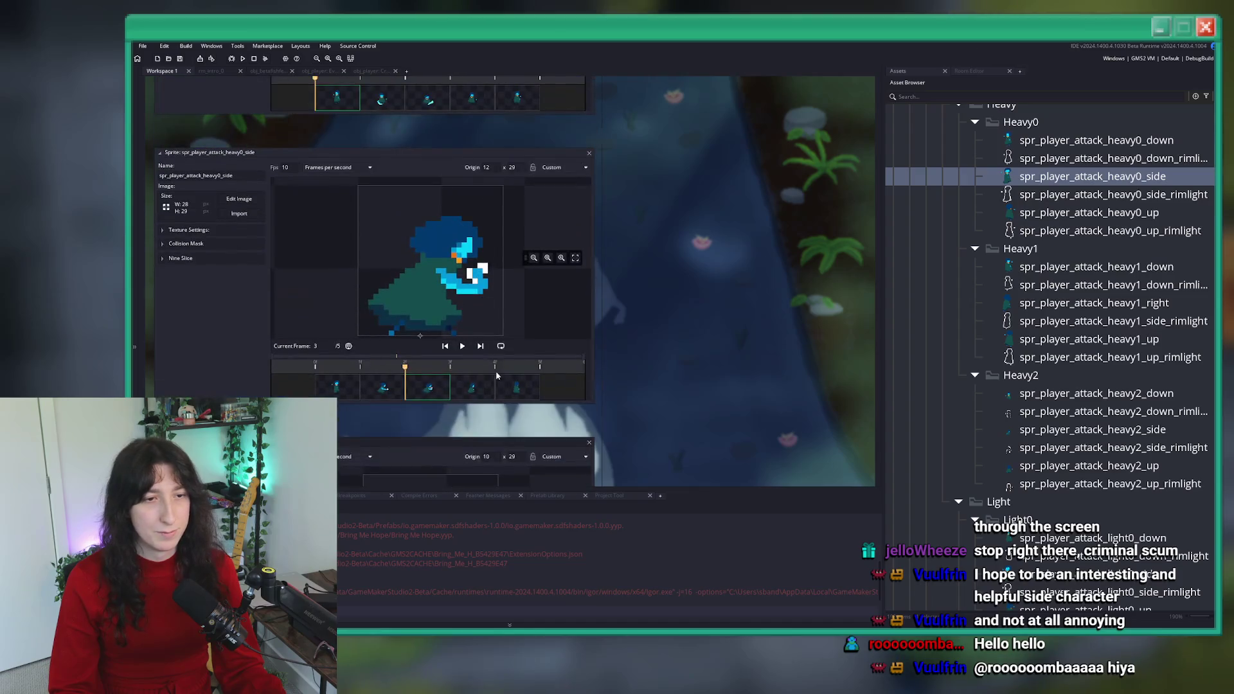
click(447, 391)
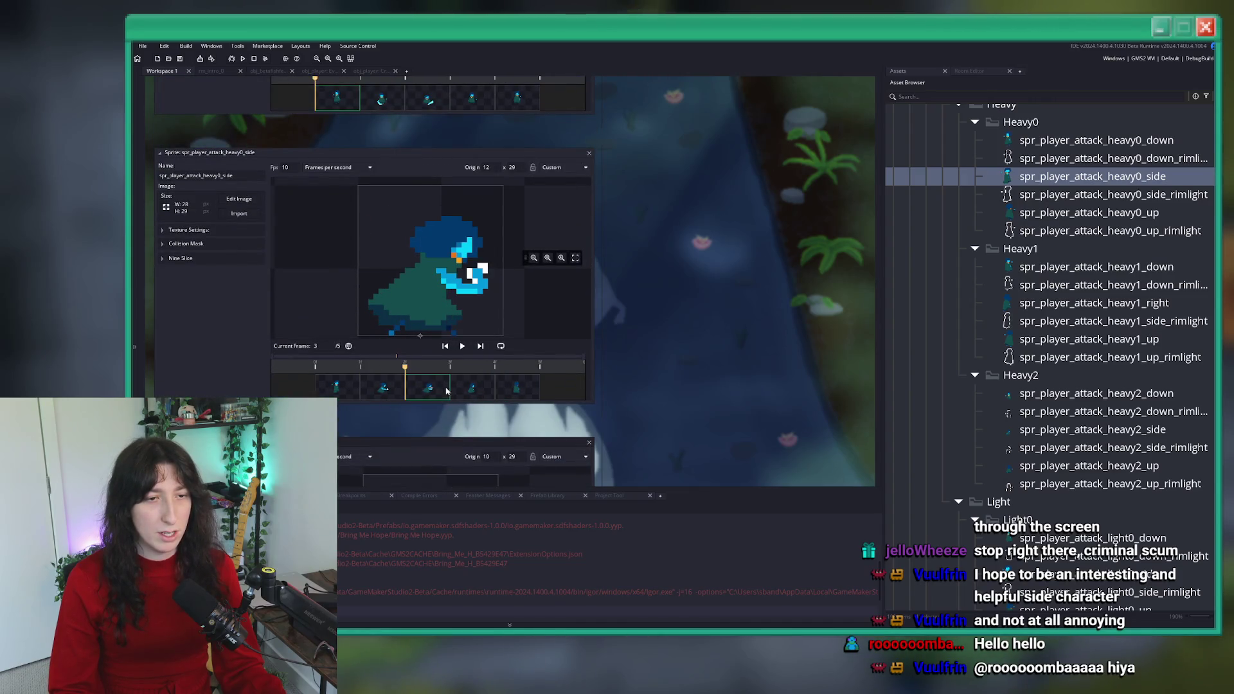
double_click(1095, 303)
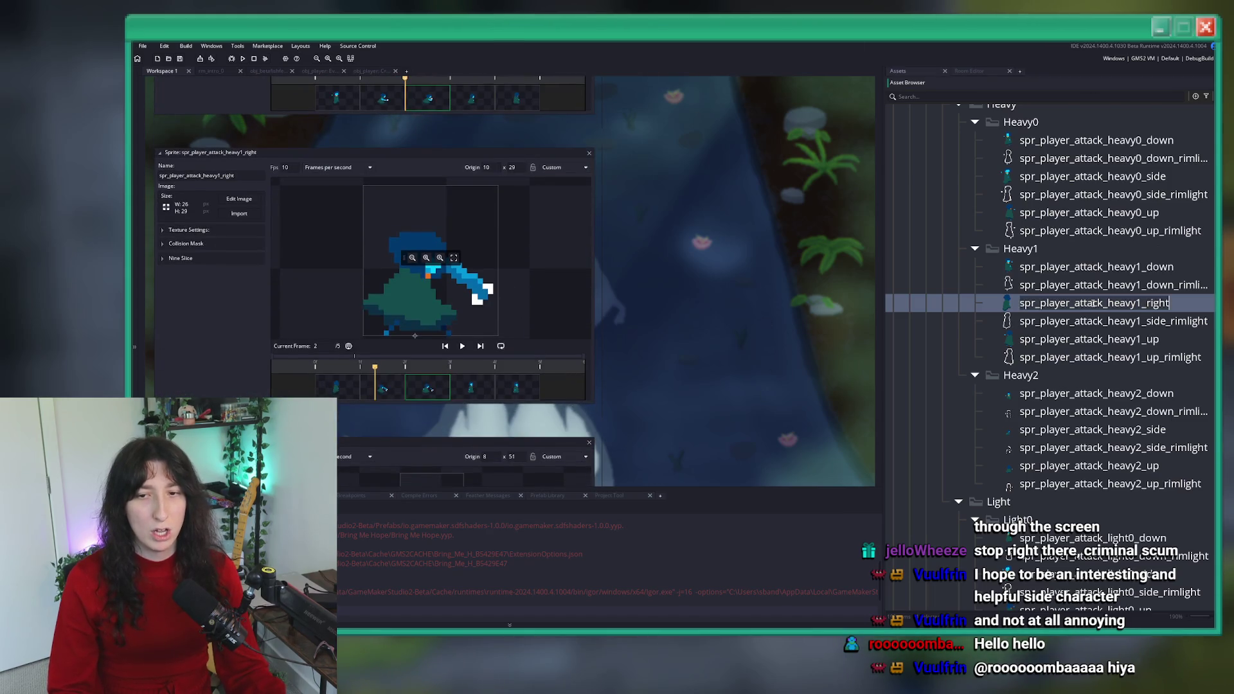
- Search for heavy1_right and open the player code that assigns it
key(ctrl+shift+f)
key(Return)
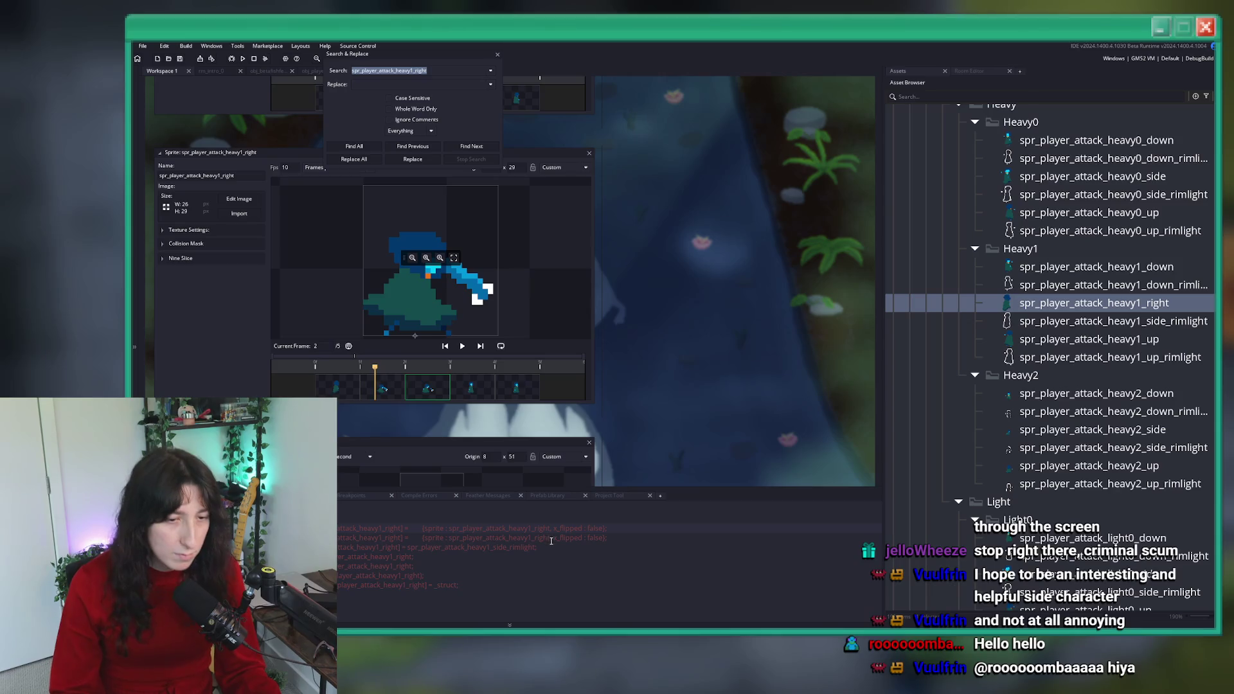
double_click(490, 565)
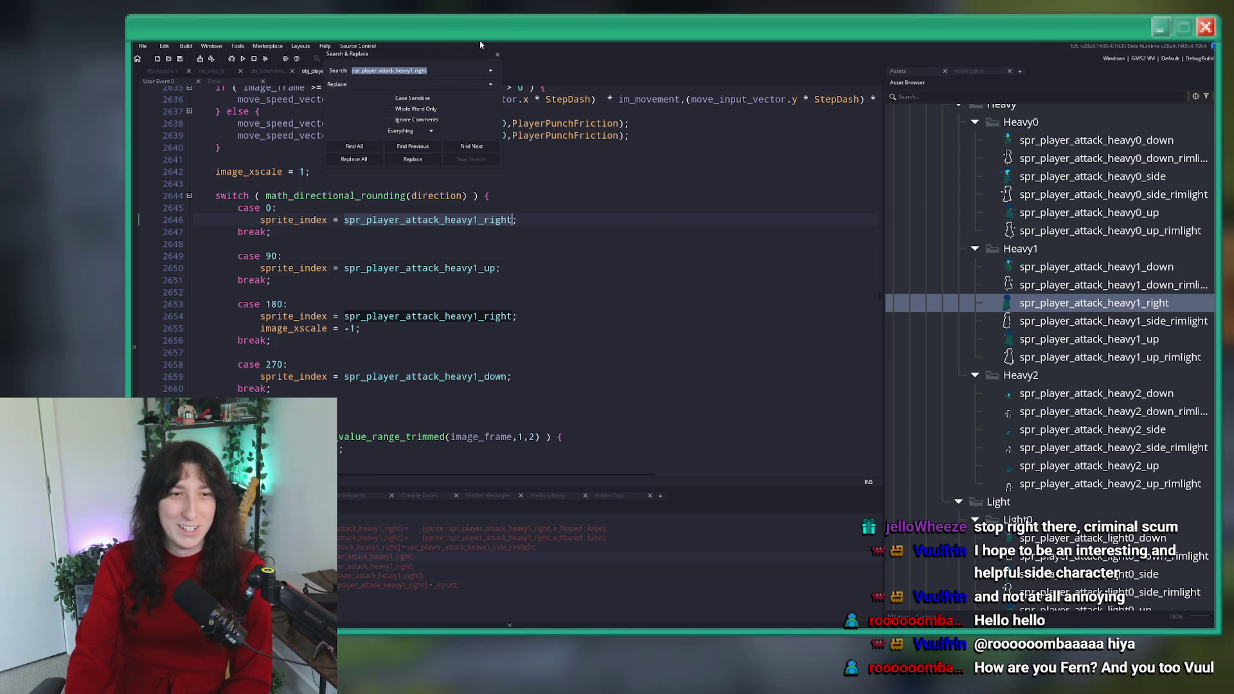
click(499, 55)
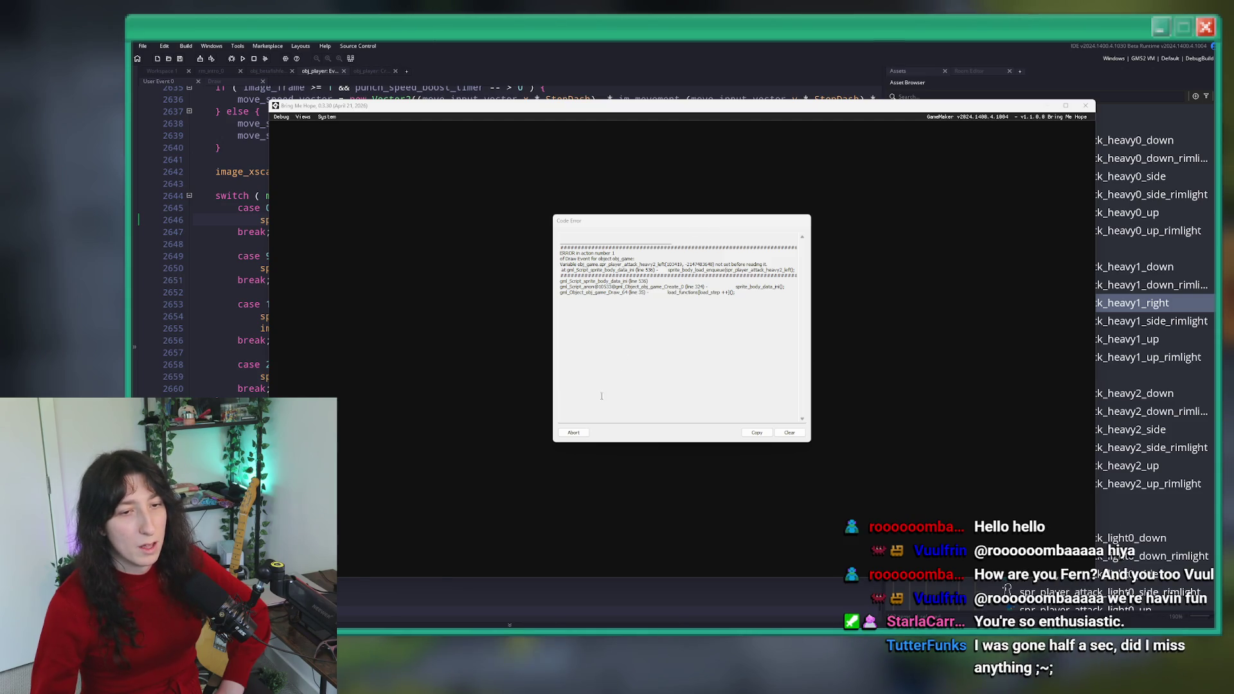
- Close the crashed game and search the whole project for heavy2_left
click(573, 432)
key(ctrl+shift+f)
text(heavy2_left)
key(Return)
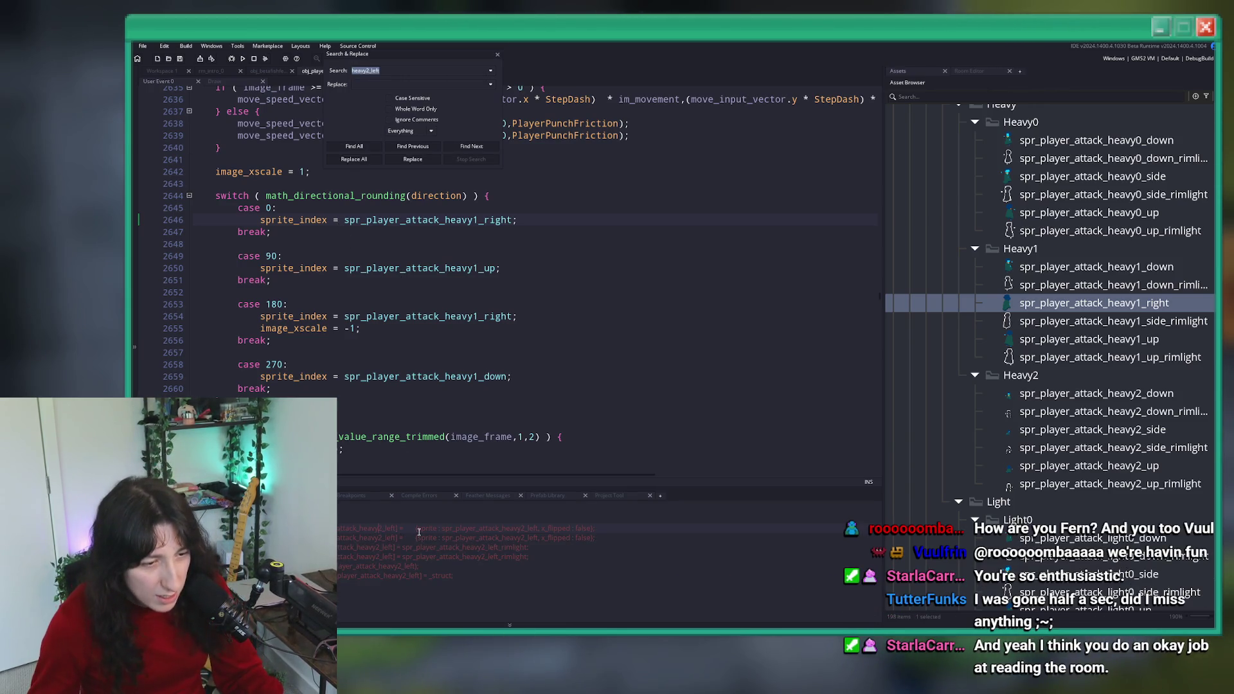
- Comment out the heavy2_left reflection-data line and the line 375 rimlight entry in obj_player's Create code
double_click(434, 528)
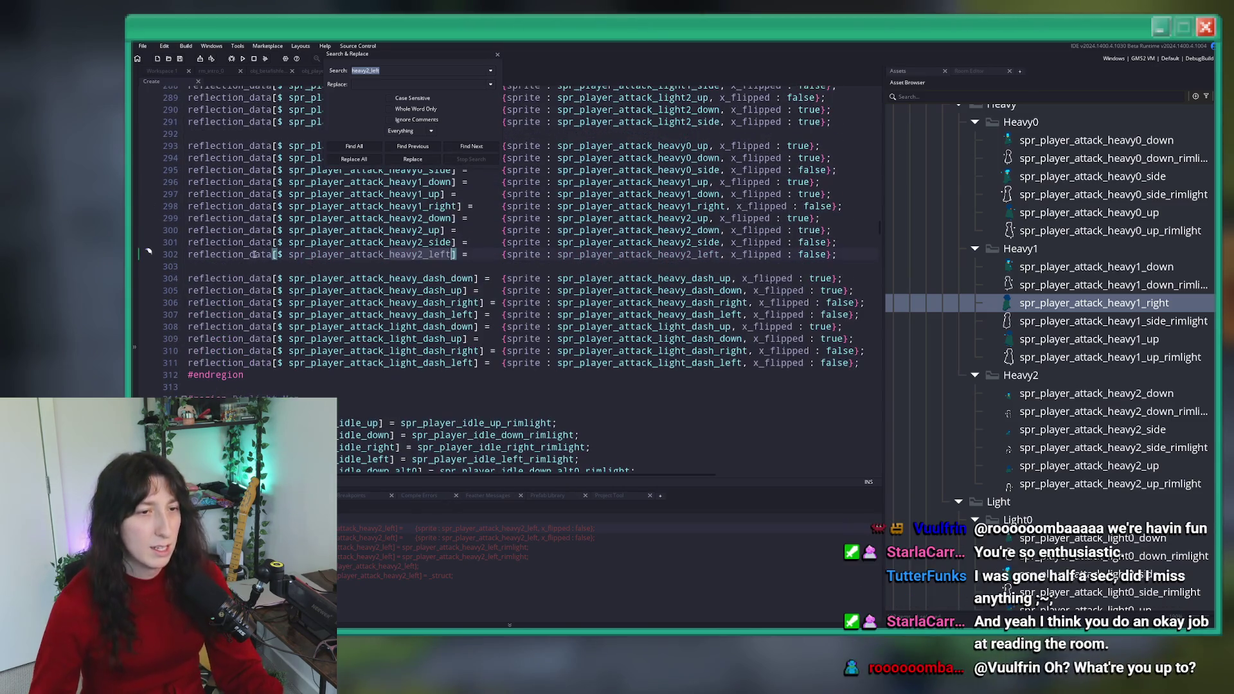
scroll(190, 251, up, 3)
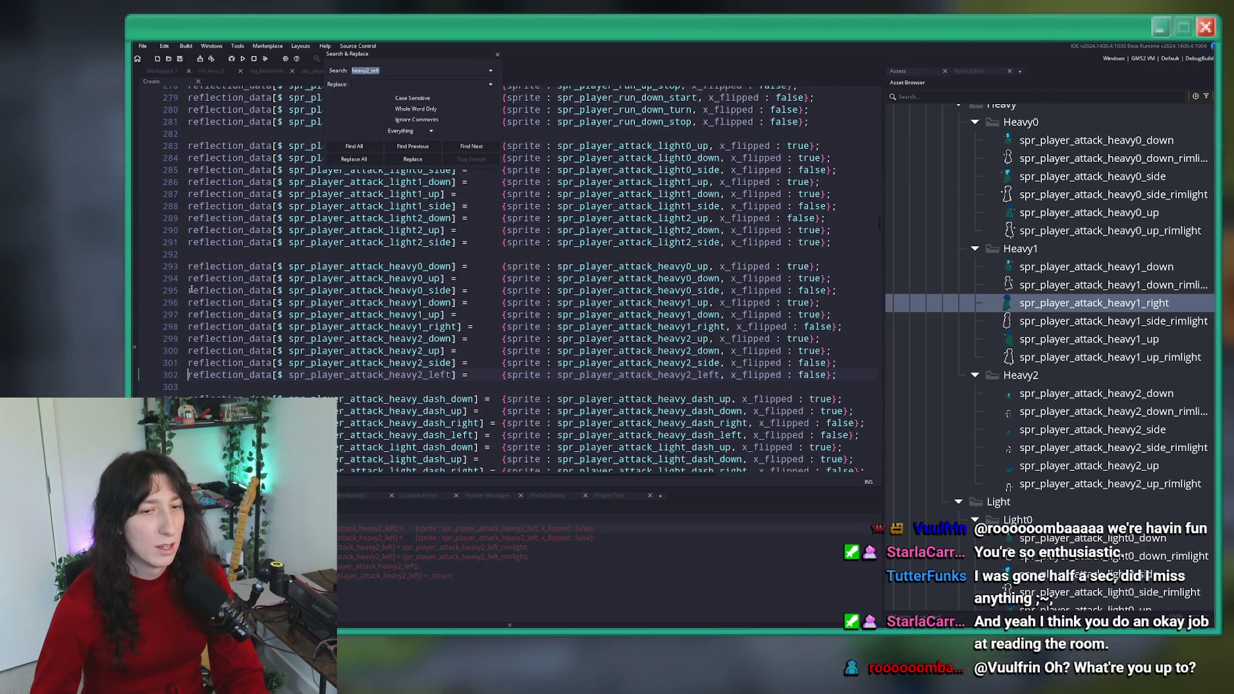
text(//)
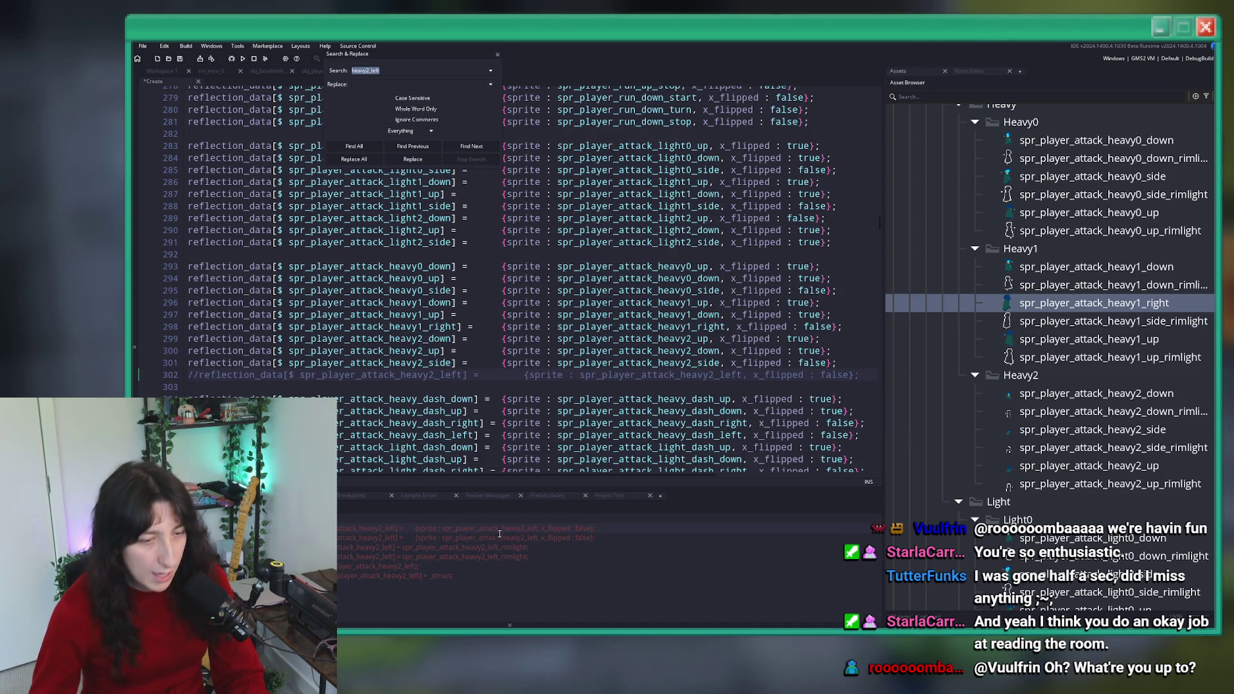
double_click(507, 547)
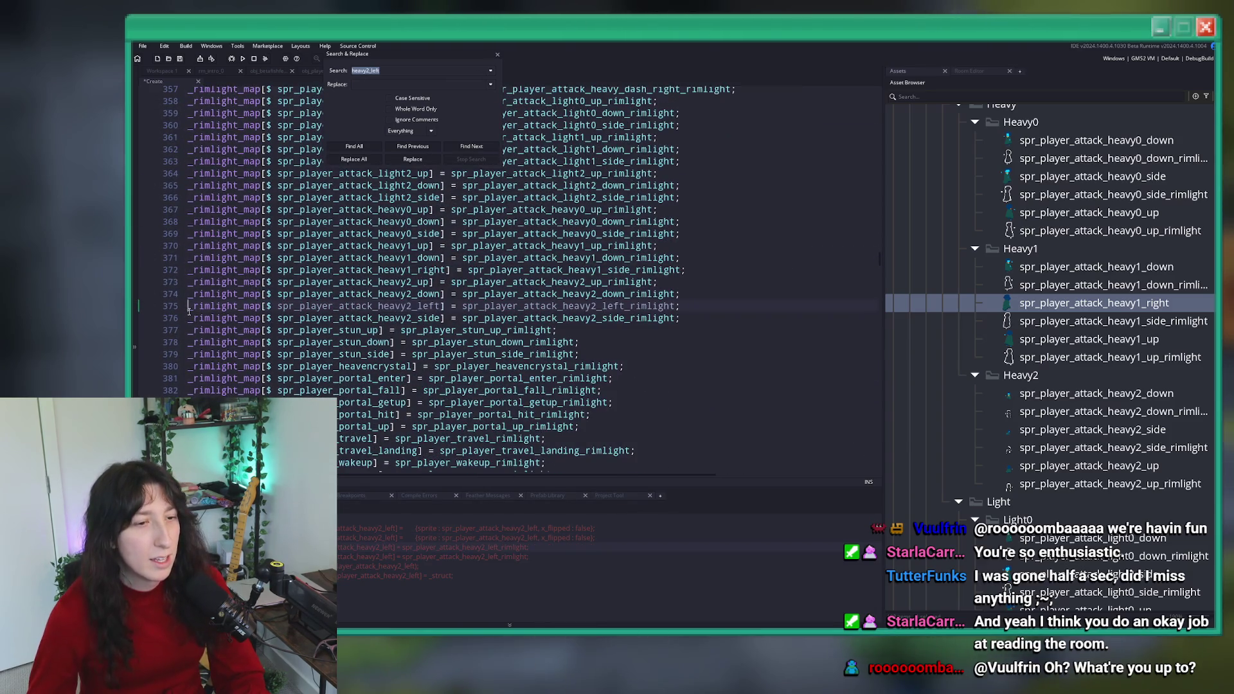
text(//)
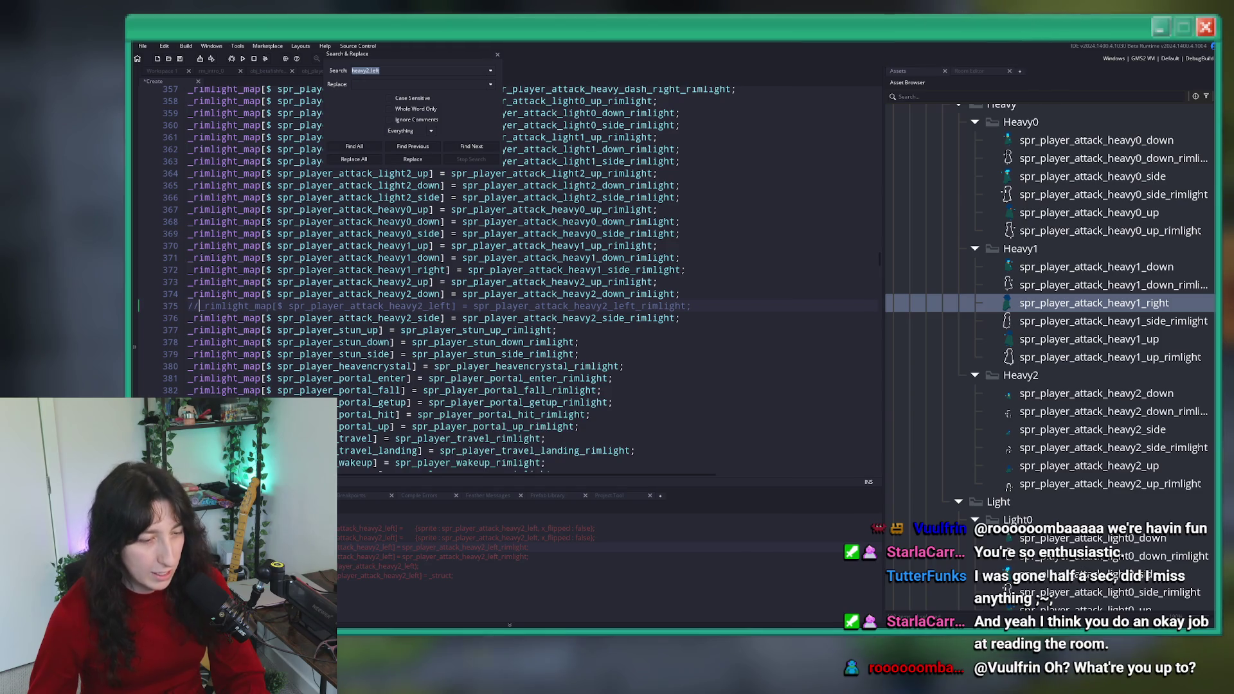
key(ctrl+Tab)
- Comment out the scr_spritebody reference and the Heavy Attacks Left impact lines 98–102, then run the game
double_click(392, 565)
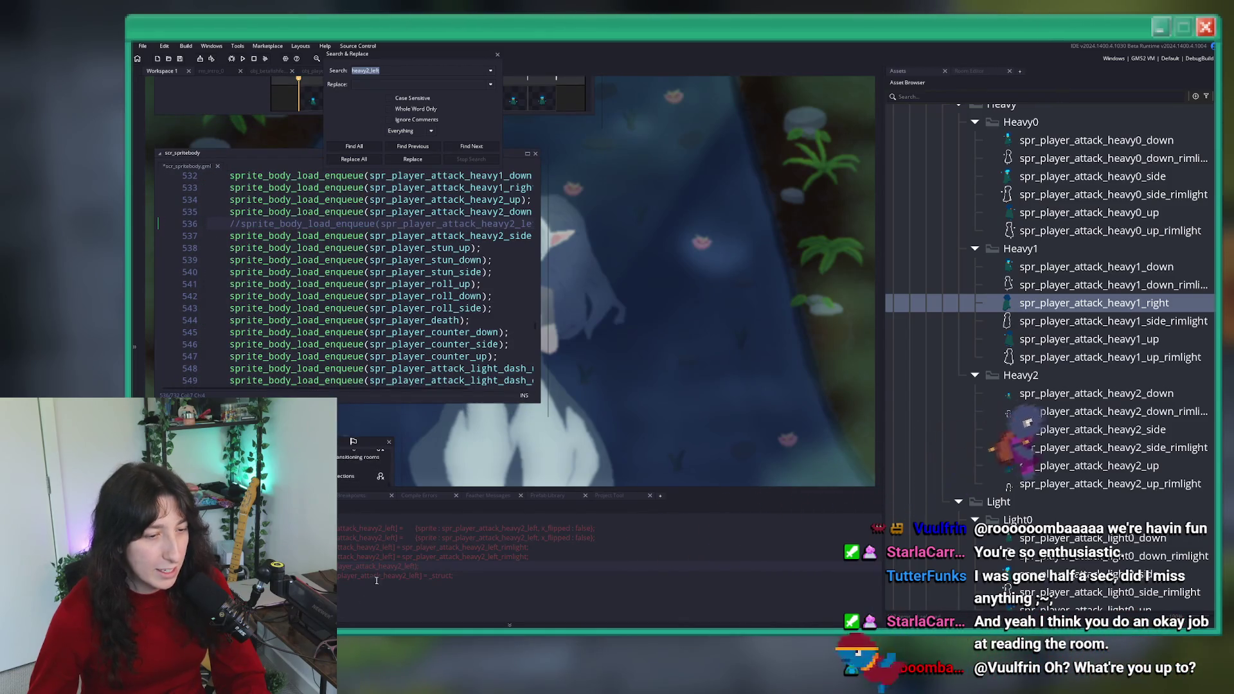
key(F3)
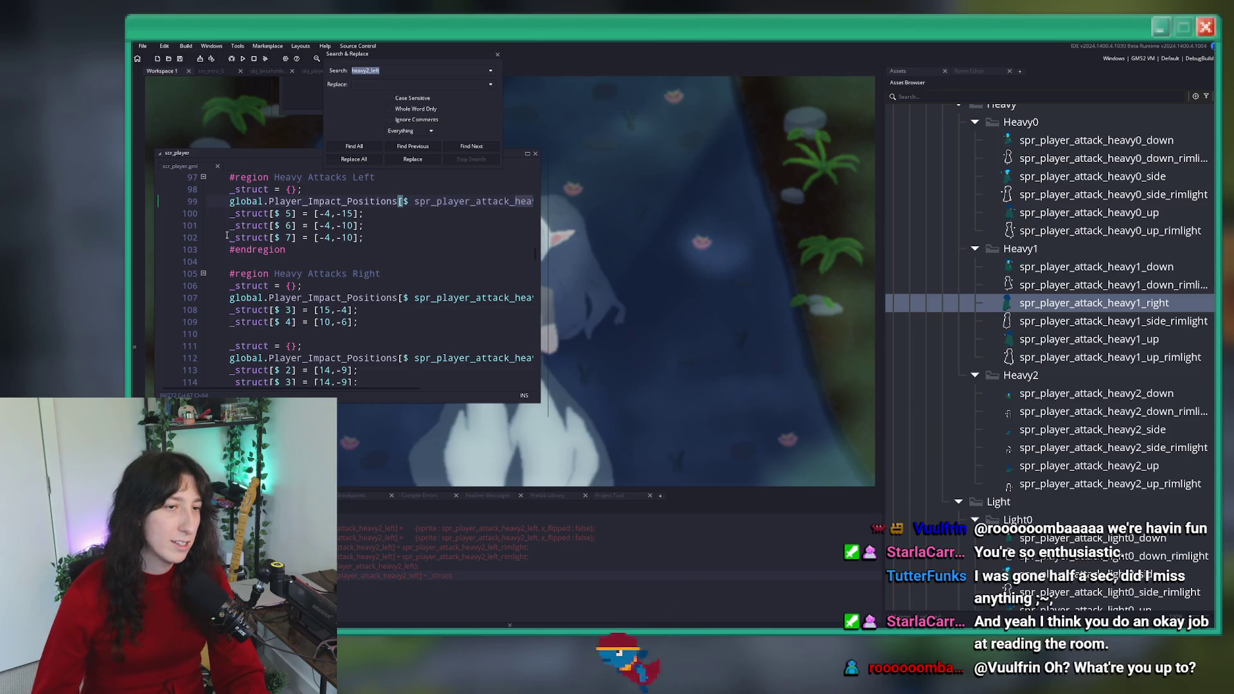
click(228, 213)
drag(230, 189, 373, 238)
key(ctrl+k)
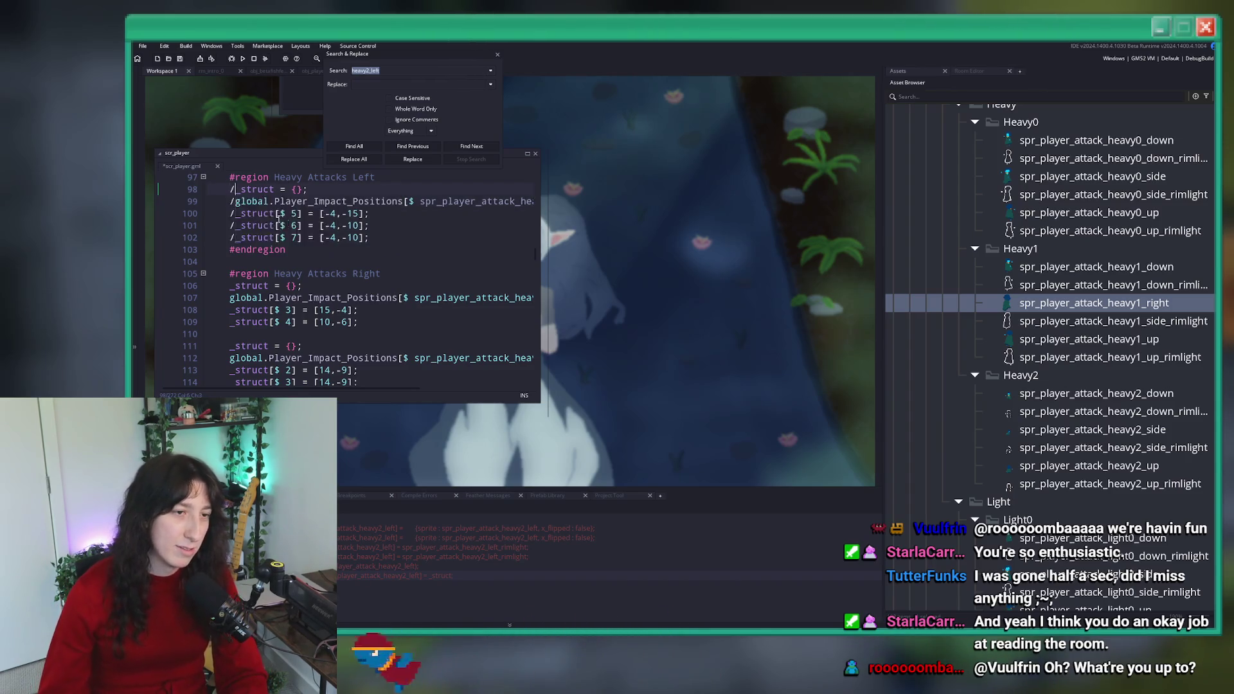
key(F5)
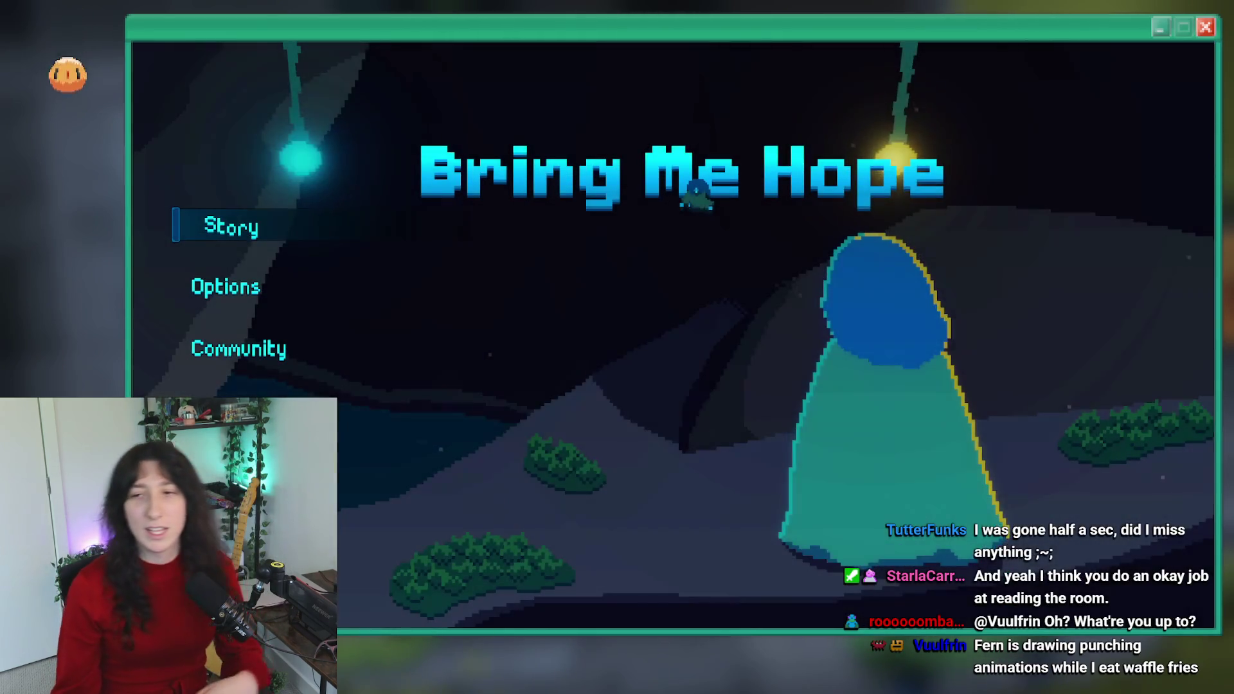
- Start Story mode, dash into the level and page through the dash ability tutorials
click(218, 229)
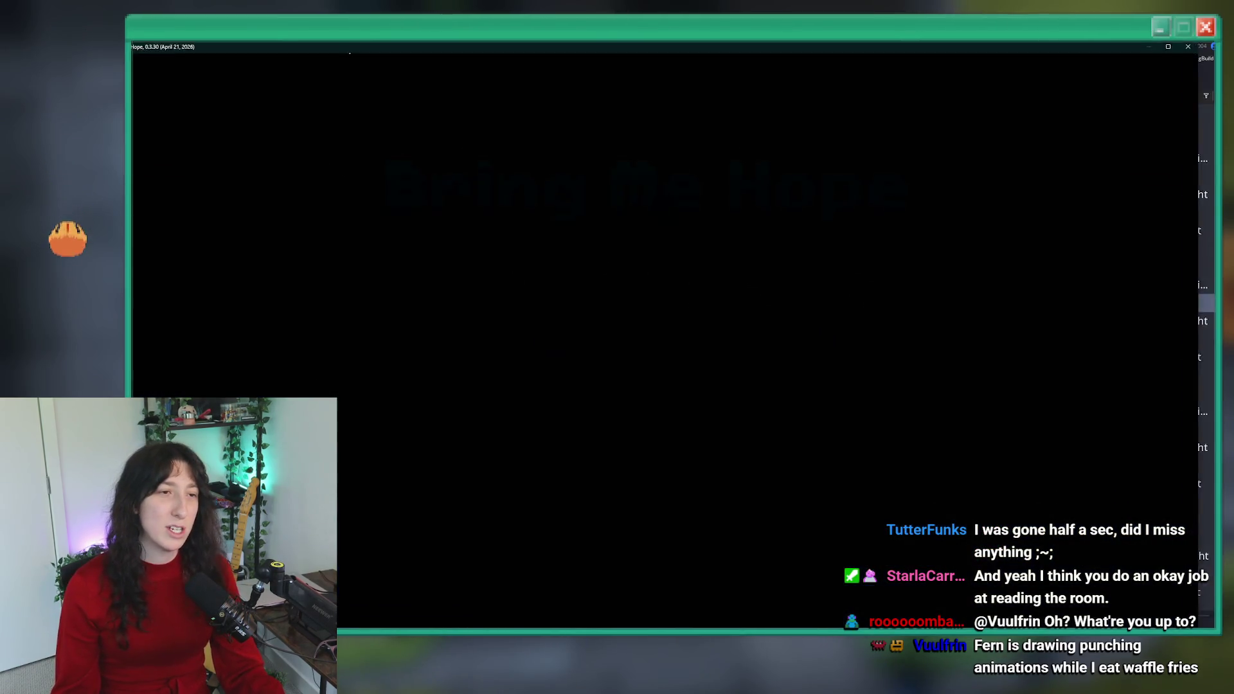
key(d)
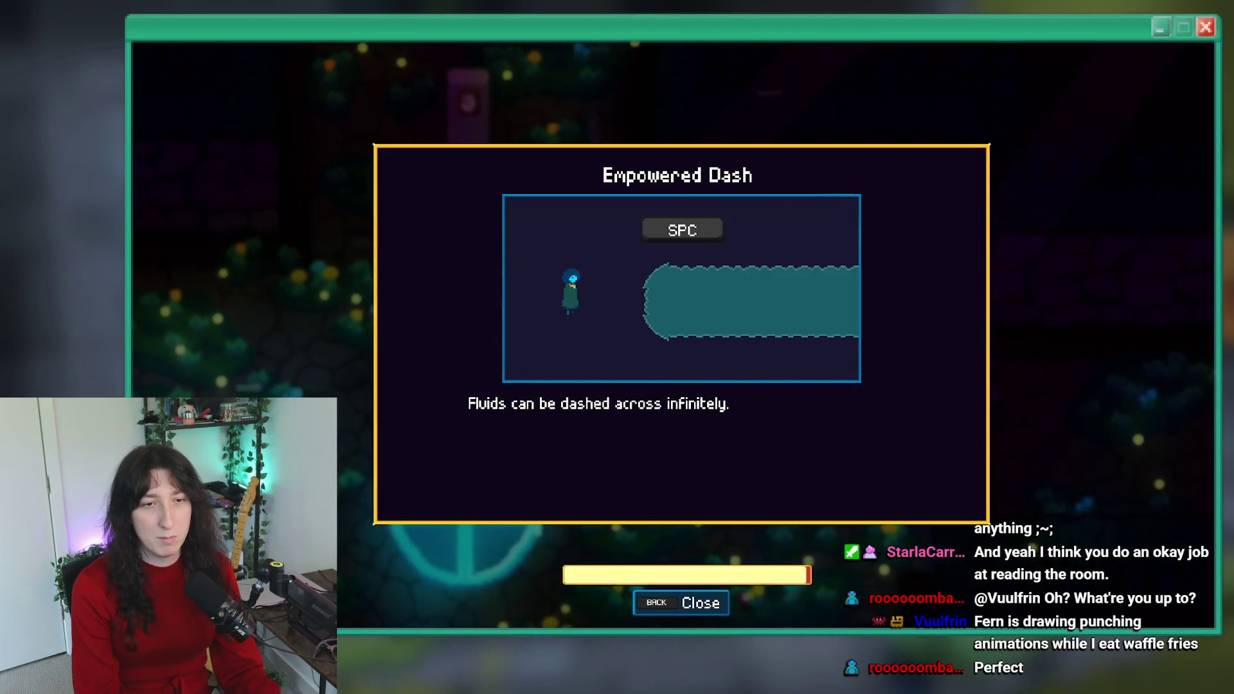
key(BackSpace)
key(BackSpace)
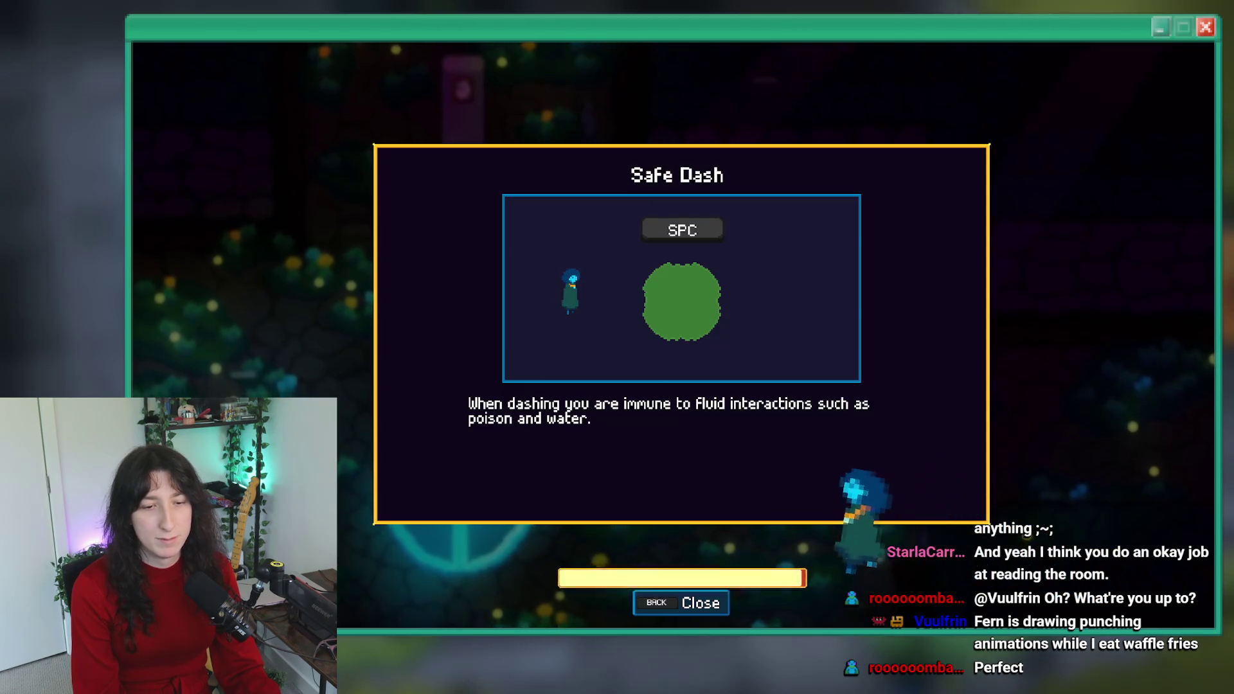
key(BackSpace)
key(s)
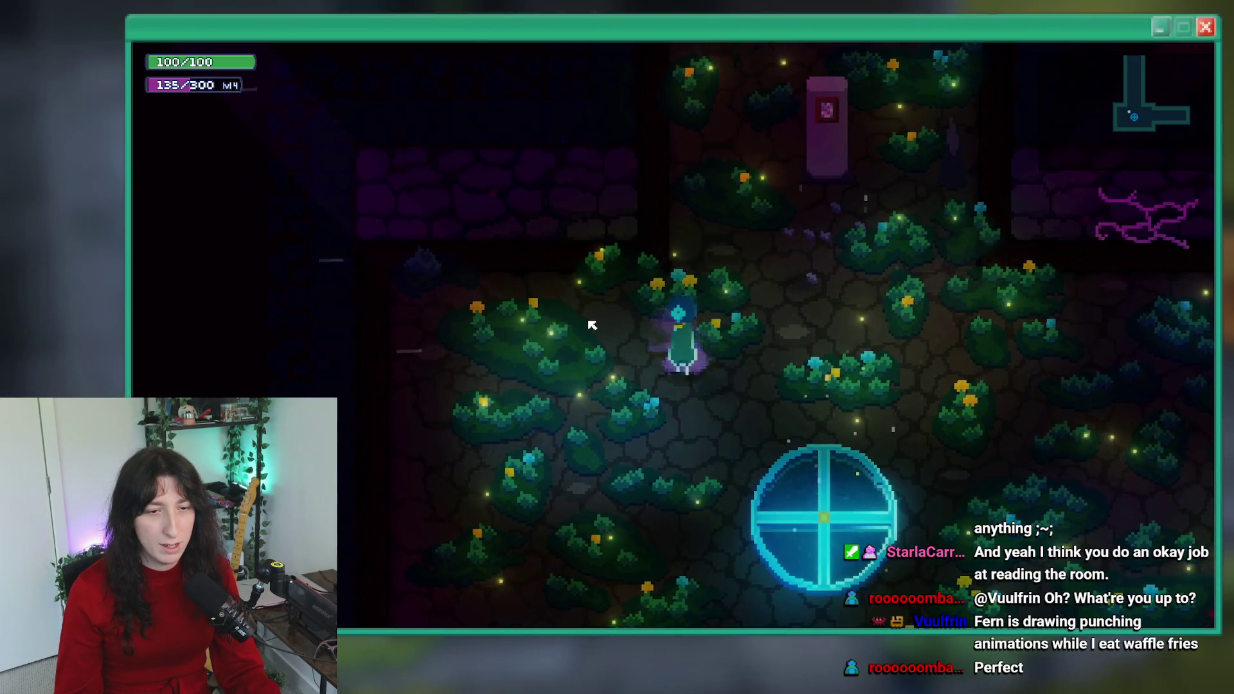
- Walk the character around the garden room, attacking left and dashing up-right
click(592, 326)
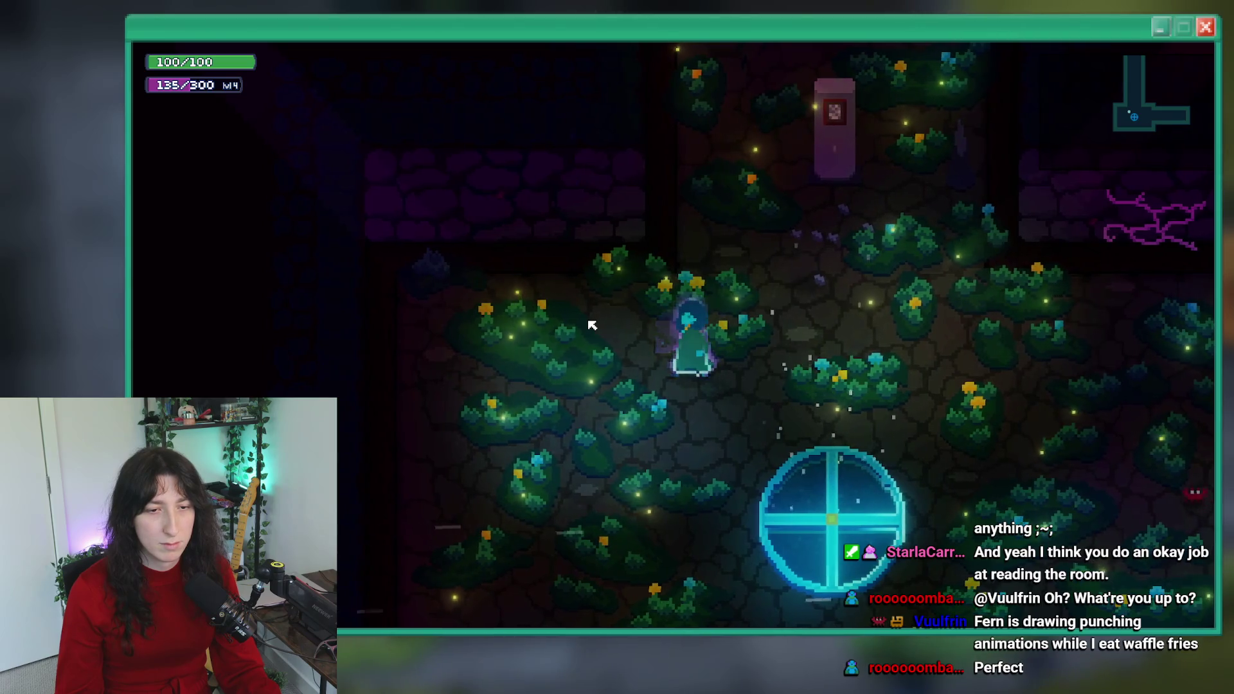
key(d)
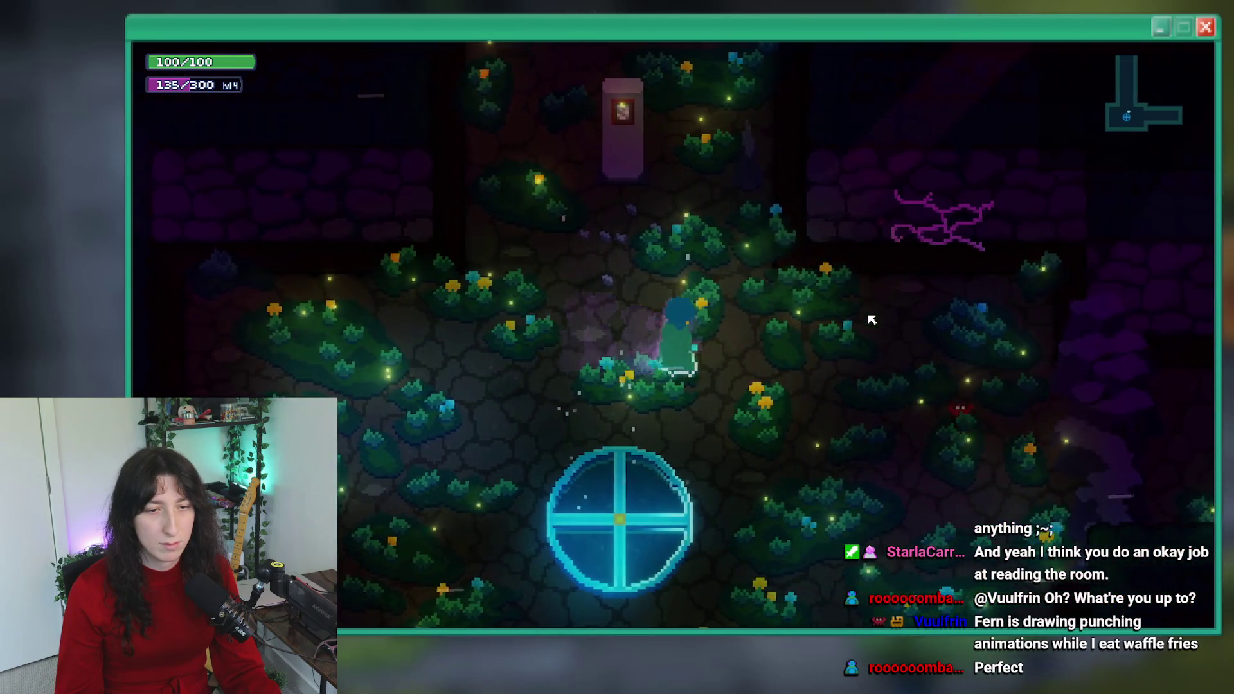
click(392, 313)
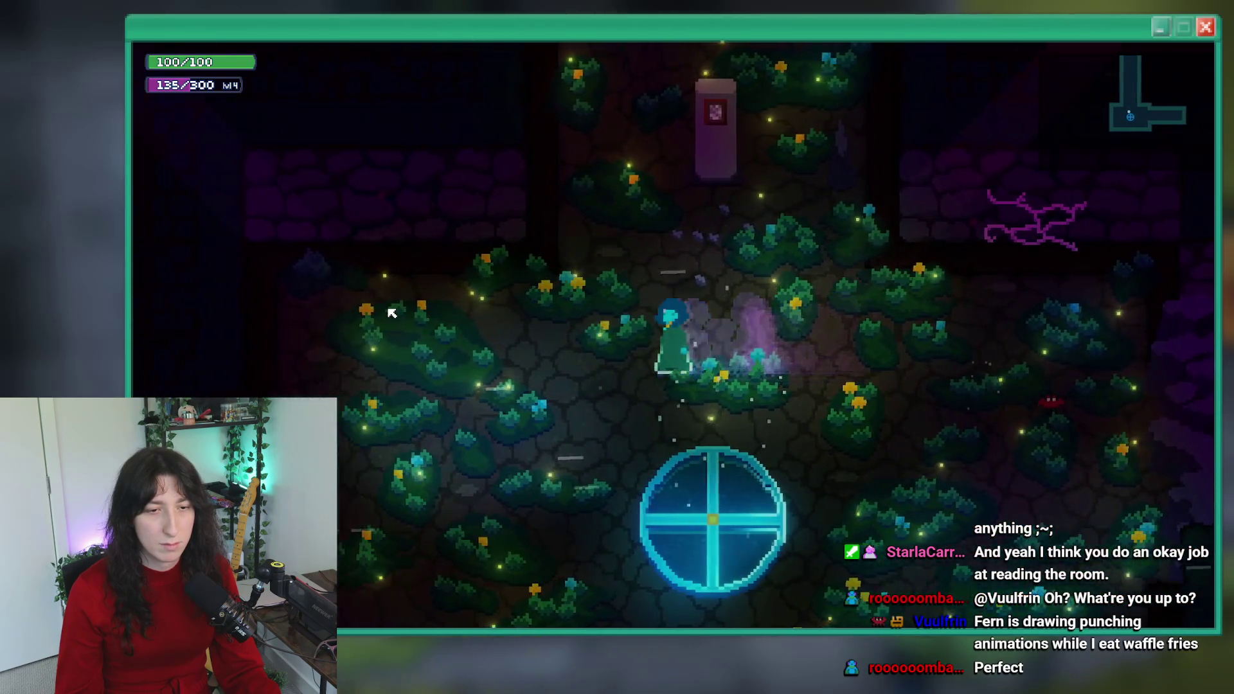
key(a)
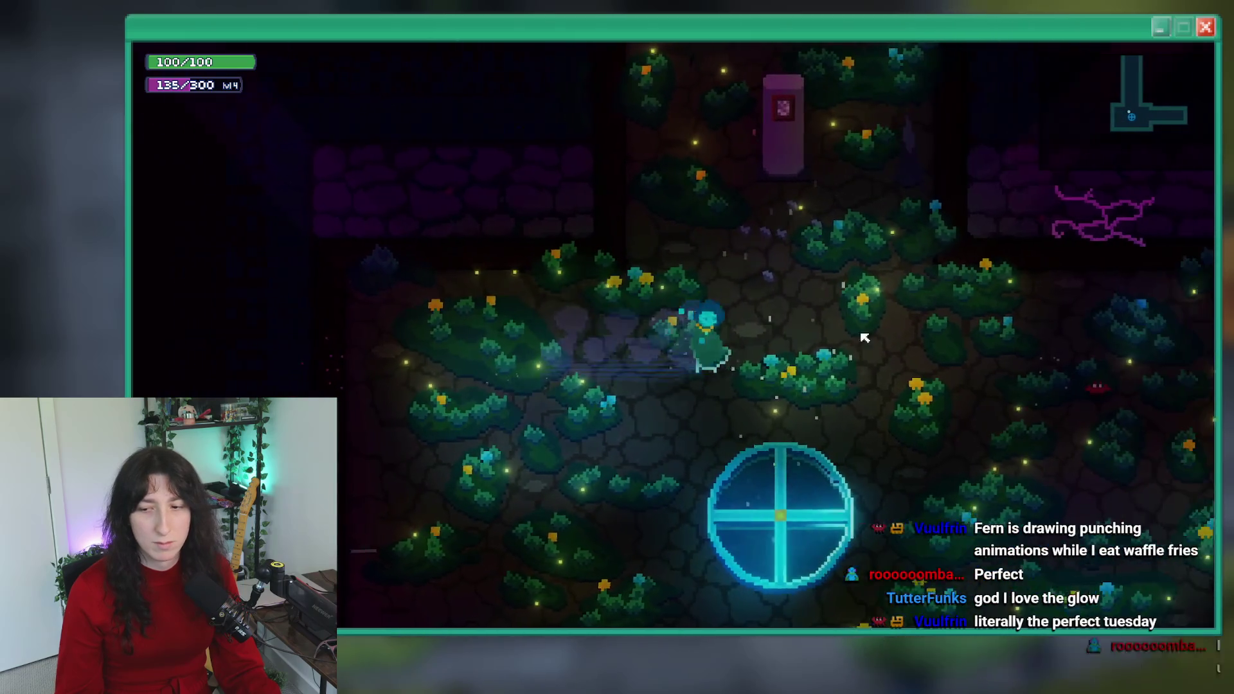
key(d)
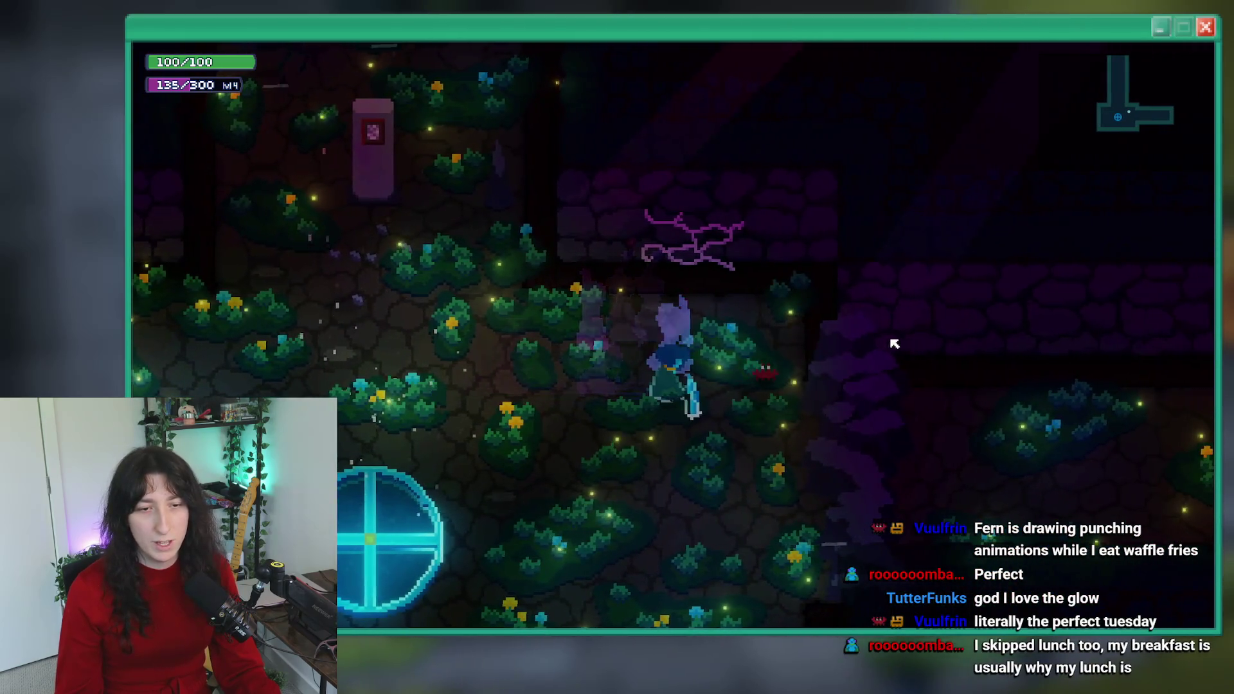
key(d)
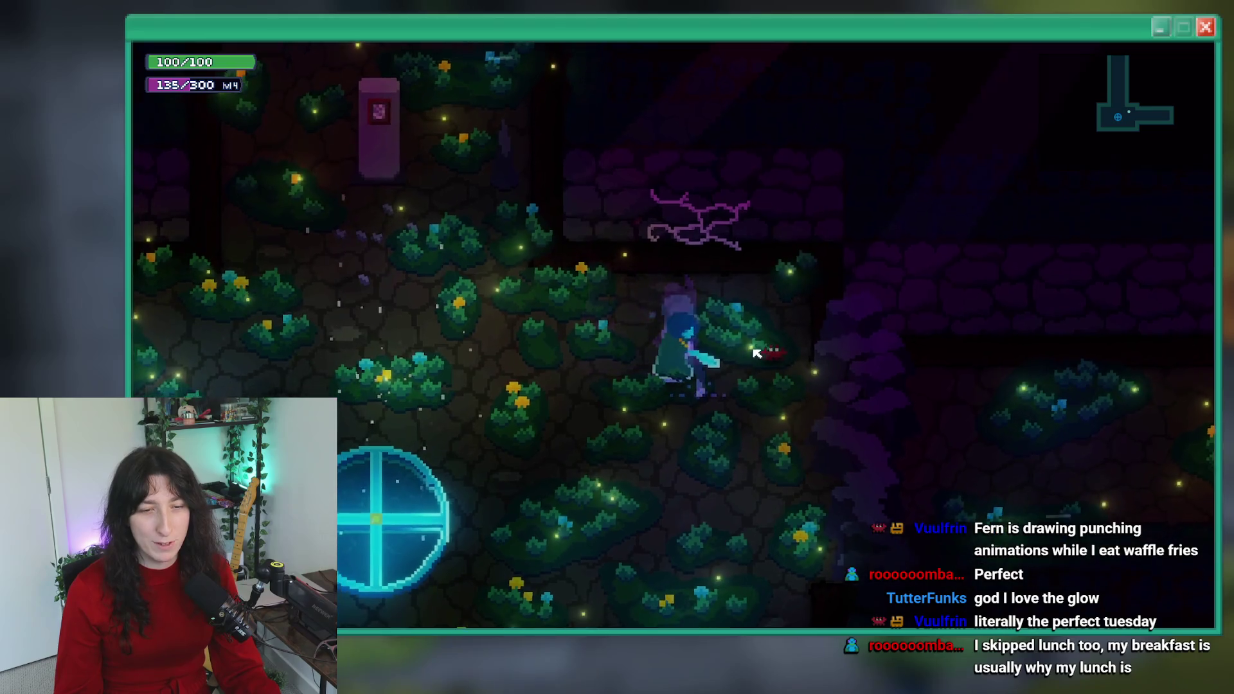
key(w)
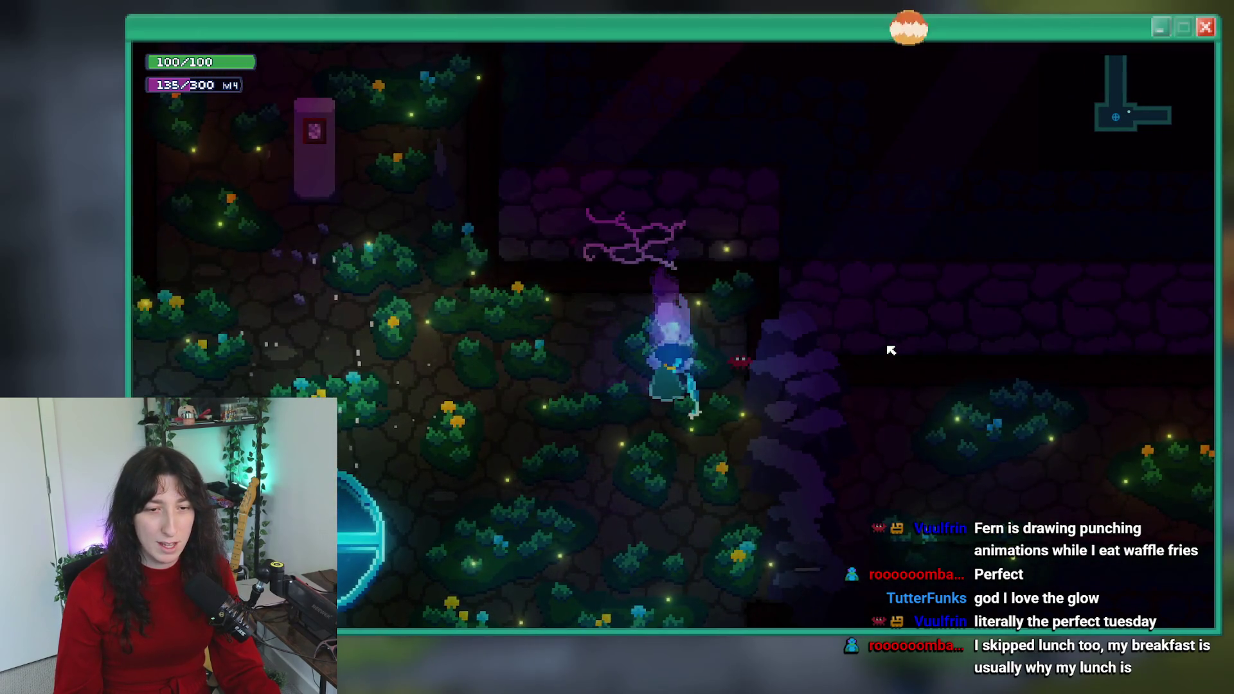
key(a)
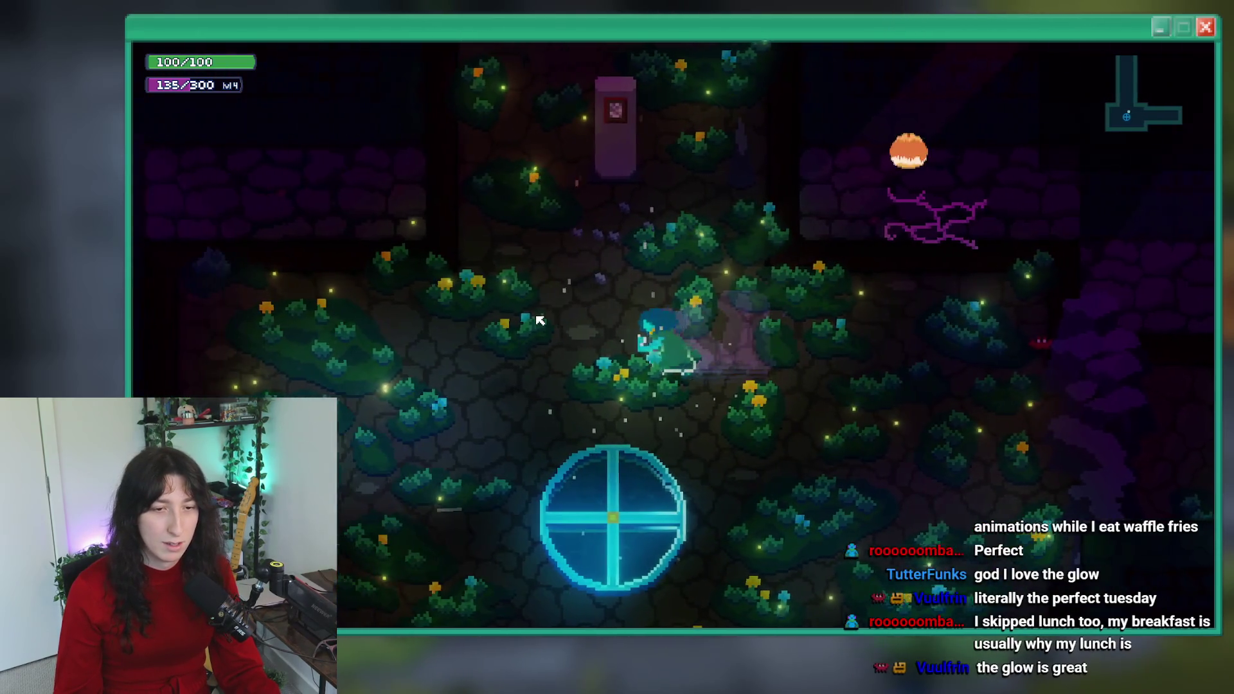
key(a)
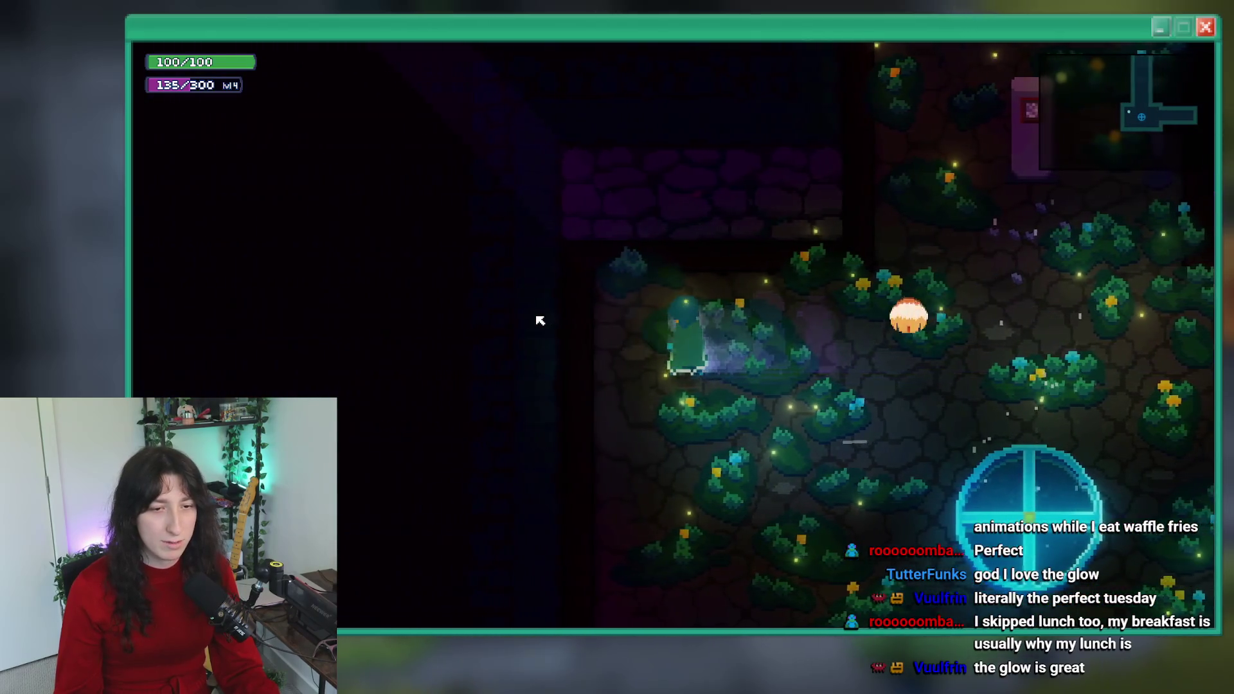
key(a)
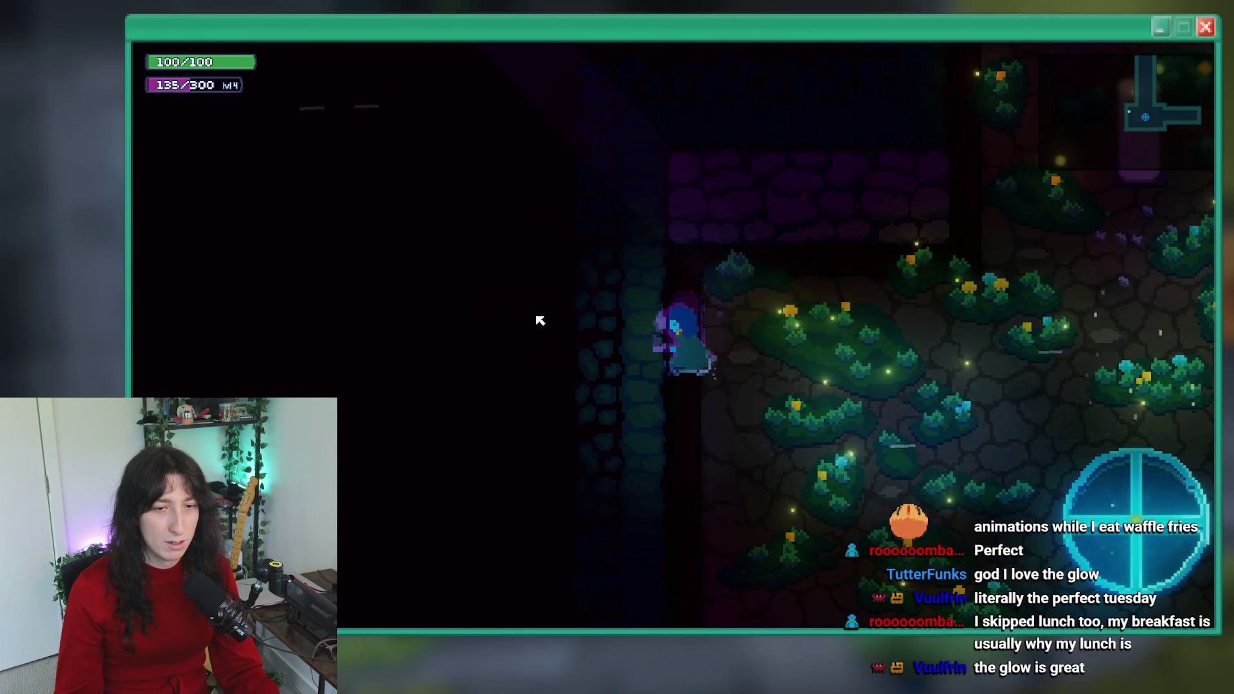
key(d)
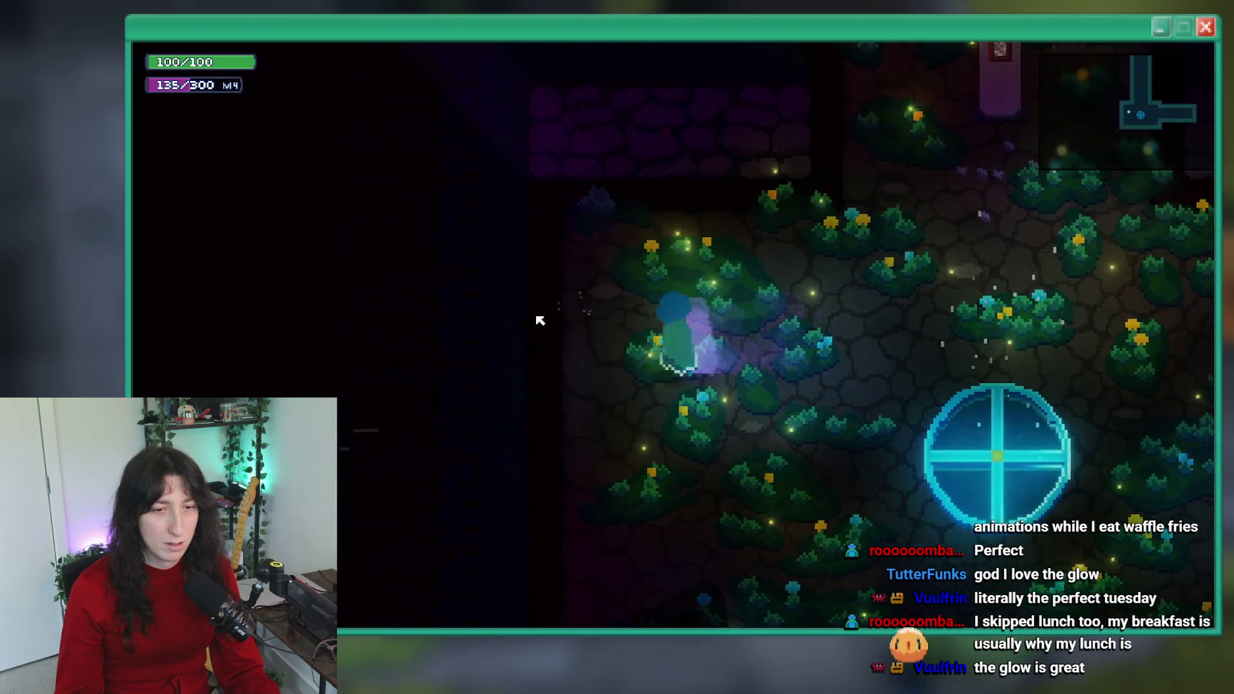
key(a)
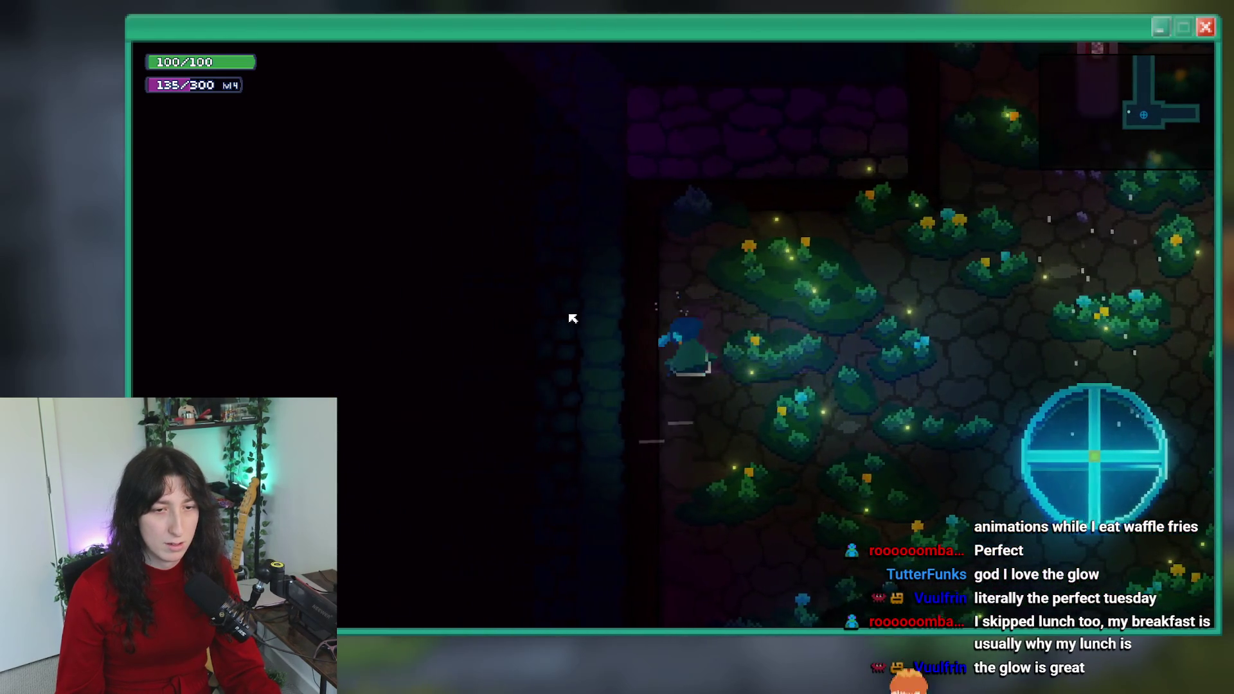
key(d)
- Quit the game and bring the obj_player panels into view in the editor
key(Escape)
mouse_move(571, 291)
mouse_down()
mouse_move(685, 314)
mouse_move(665, 359)
mouse_up()
scroll(1090, 252, down, 1)
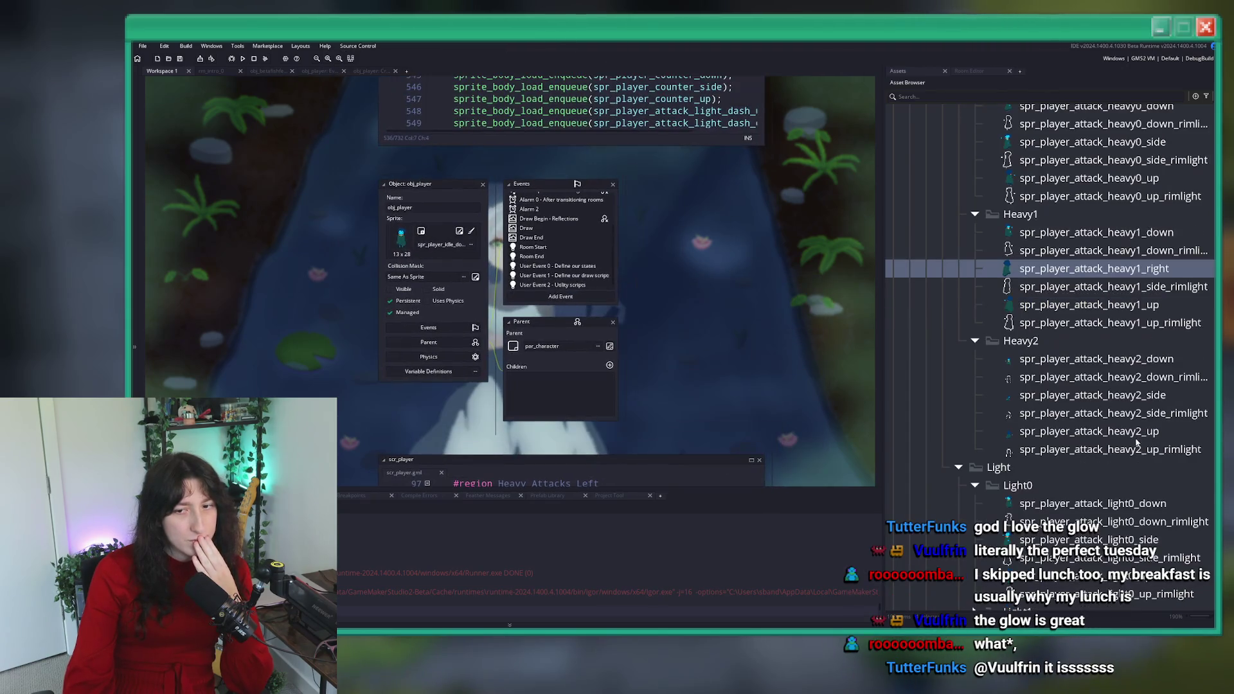
- Preview the spr_player_attack_heavy1_right animation, then go back to obj_player's Create code
double_click(1121, 288)
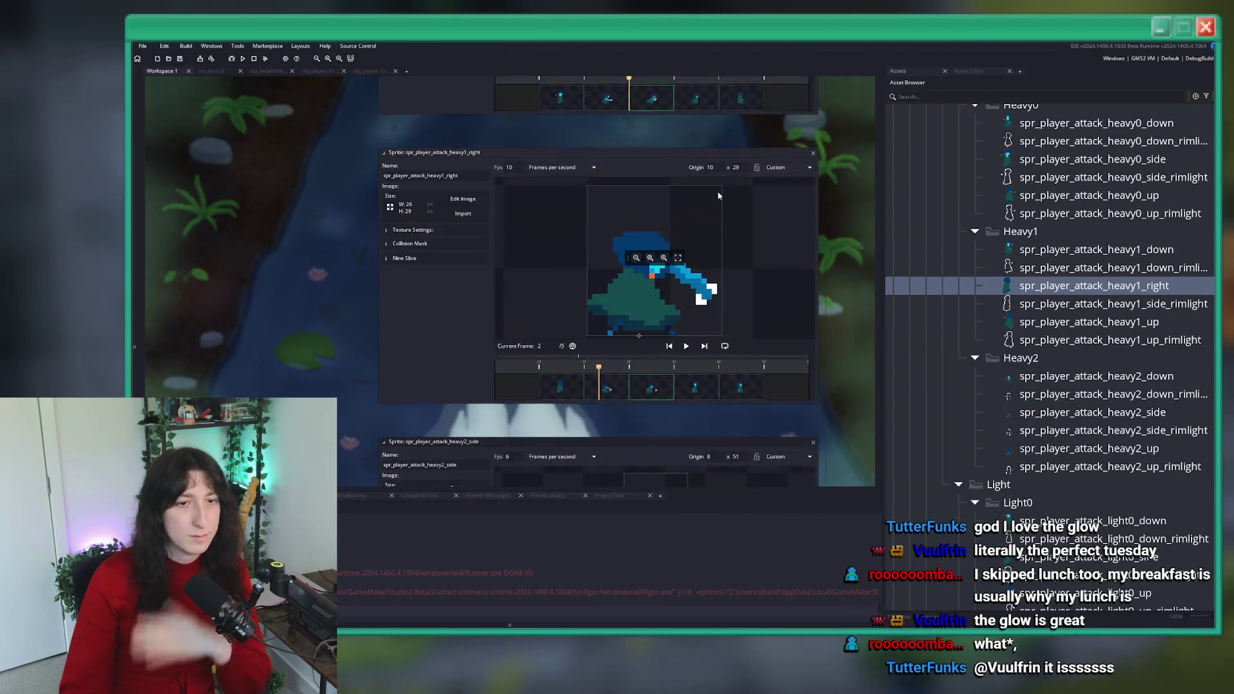
click(687, 346)
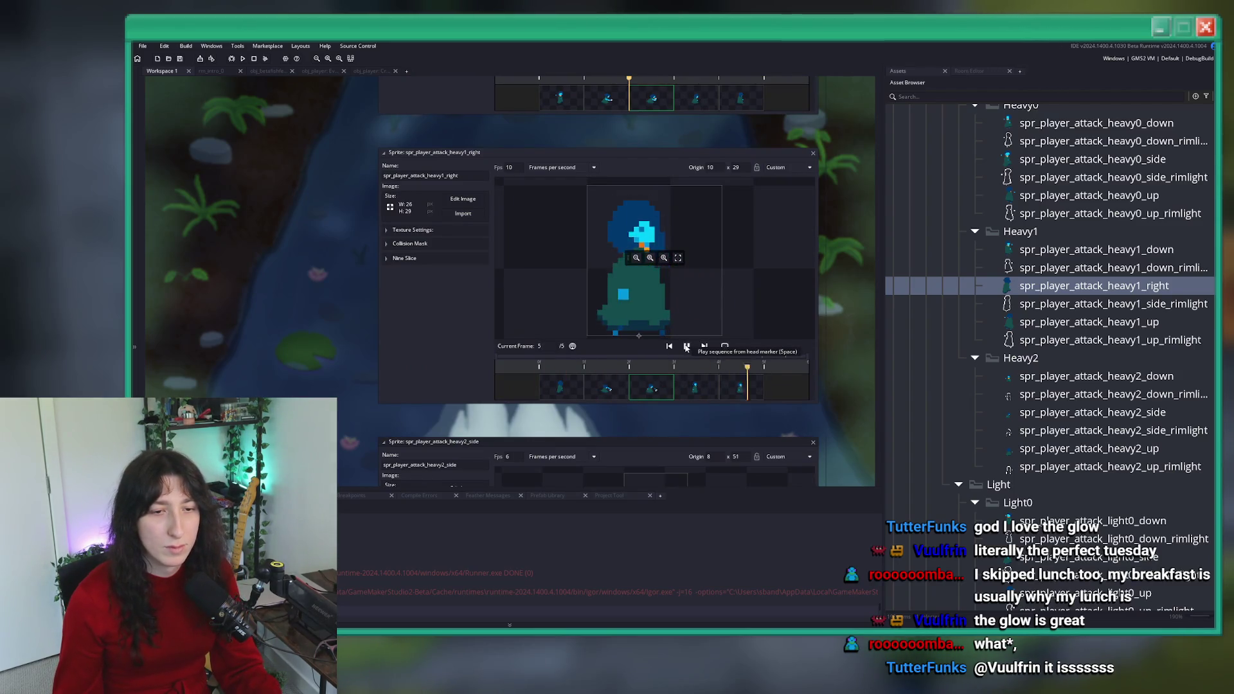
click(687, 346)
scroll(707, 308, up, 2)
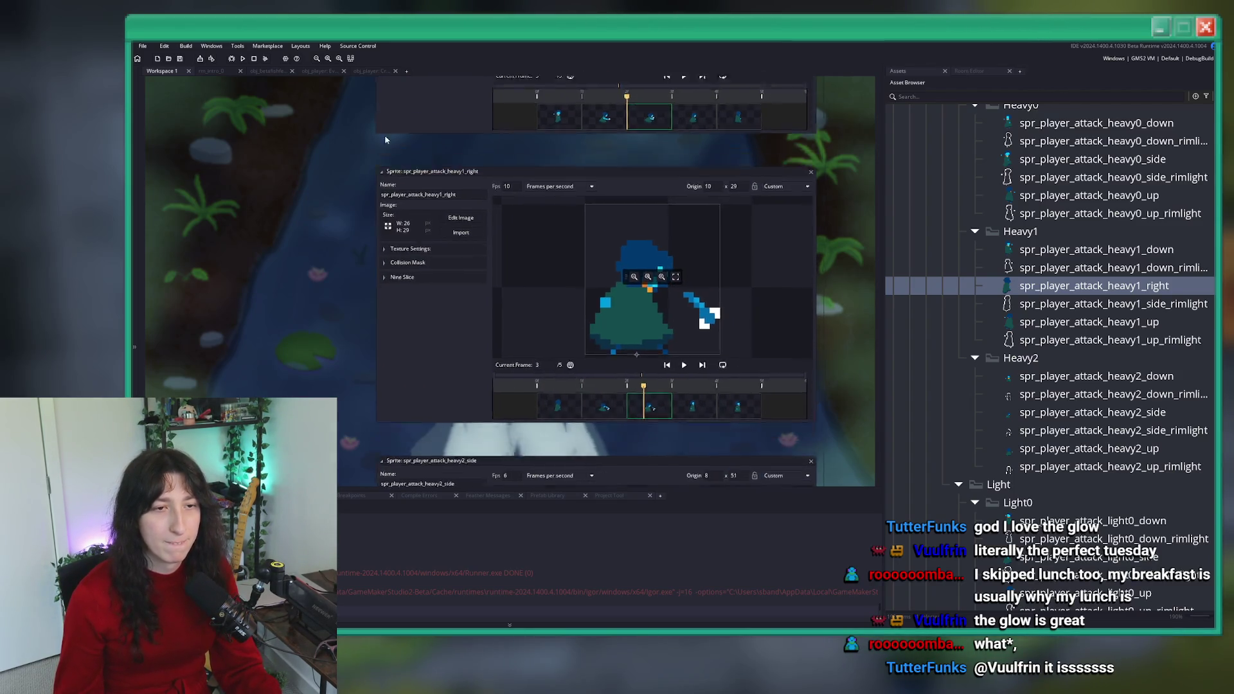
click(372, 71)
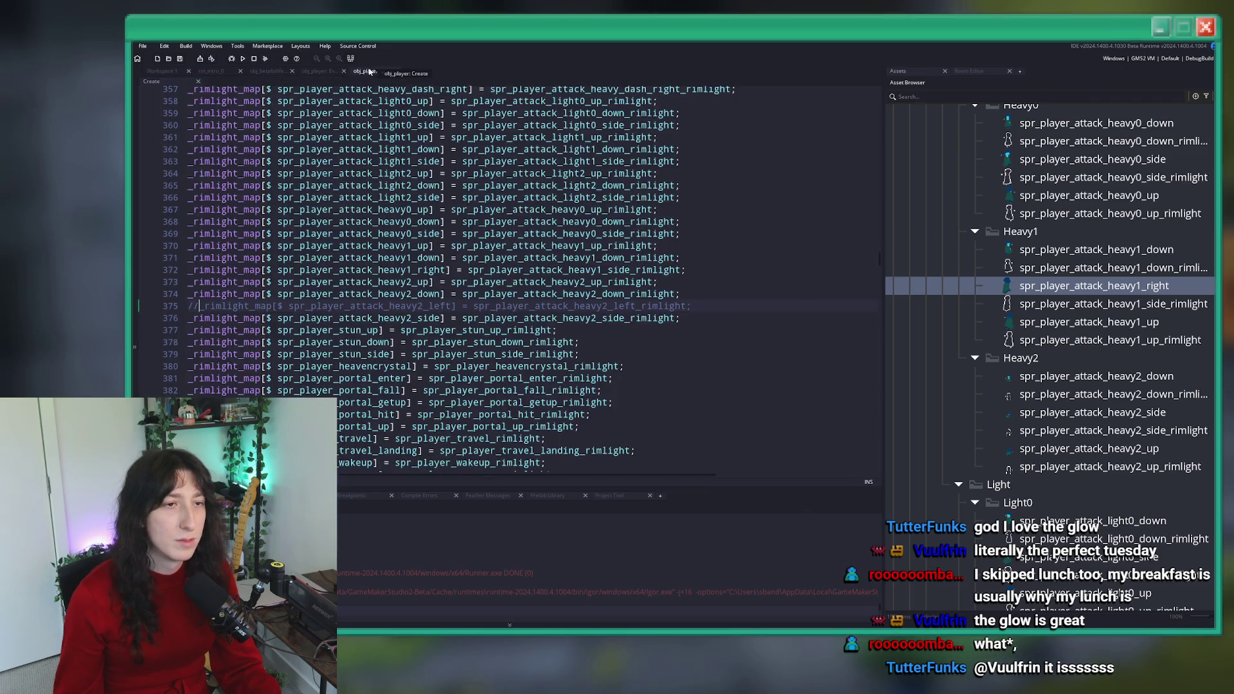
- Scroll through obj_player's User Event 0 code to review the heavy1 attack sprite cases 90, 0 and 180
click(325, 73)
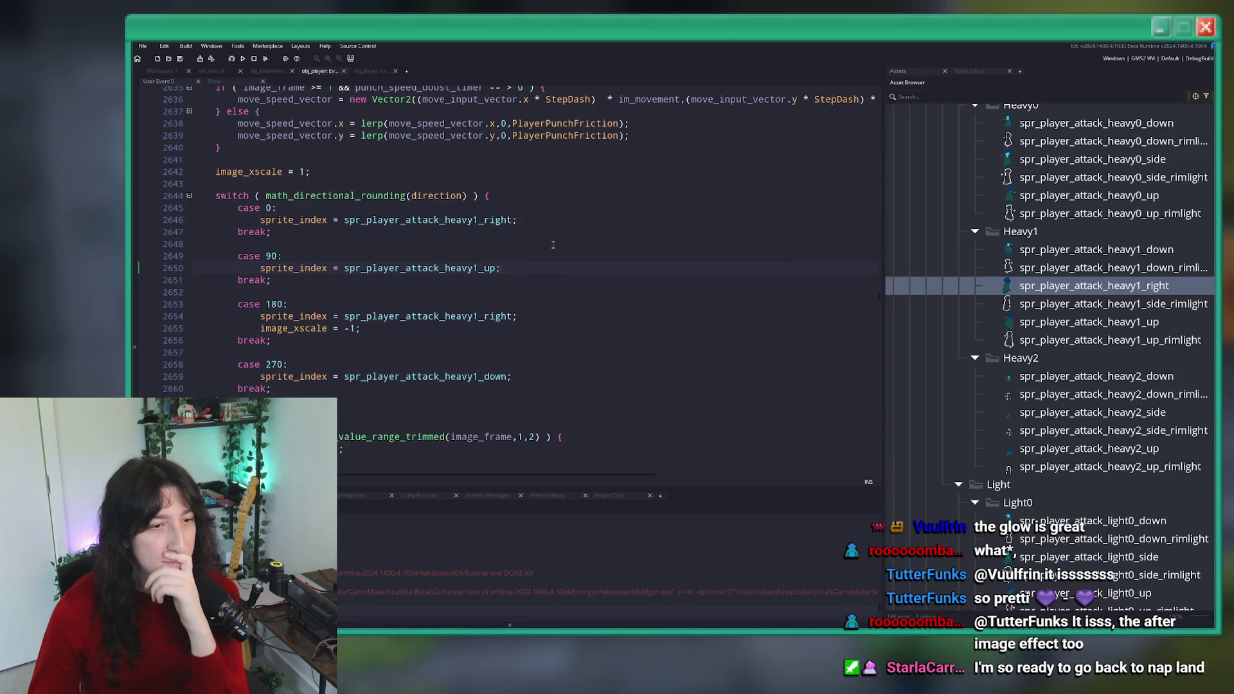
scroll(537, 266, down, 2)
scroll(533, 267, up, 3)
scroll(532, 269, down, 3)
scroll(529, 271, up, 3)
scroll(529, 270, up, 3)
scroll(514, 270, down, 2)
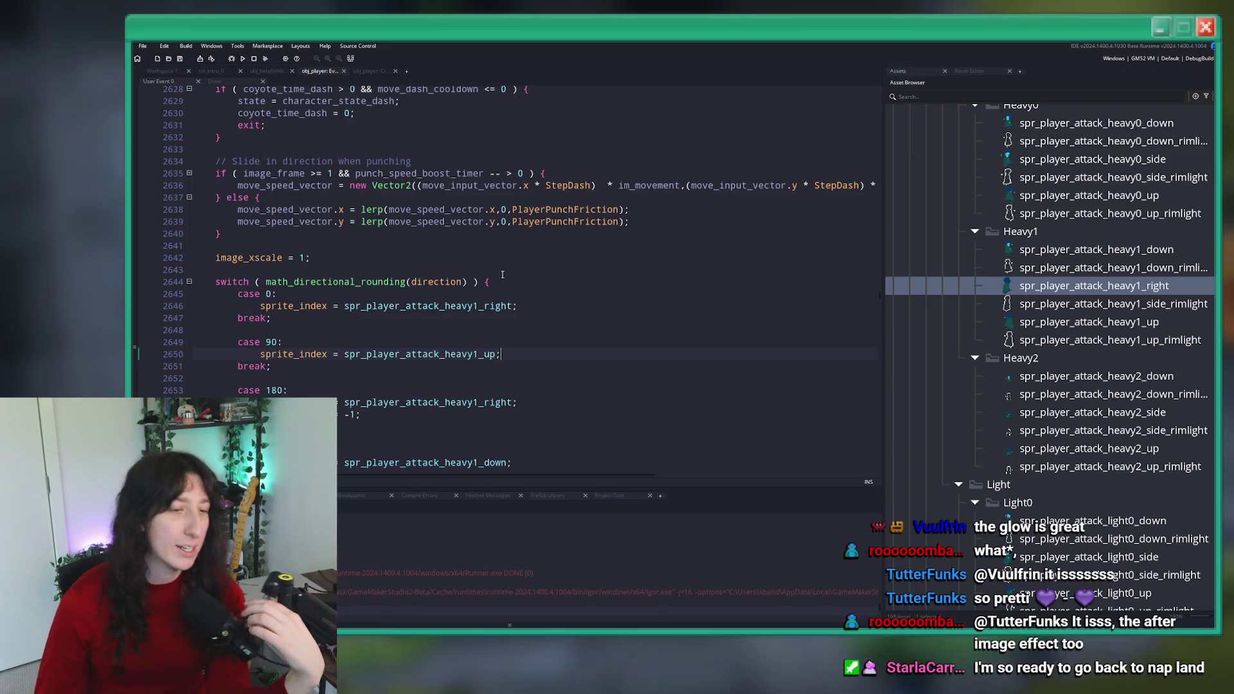
scroll(389, 360, up, 10)
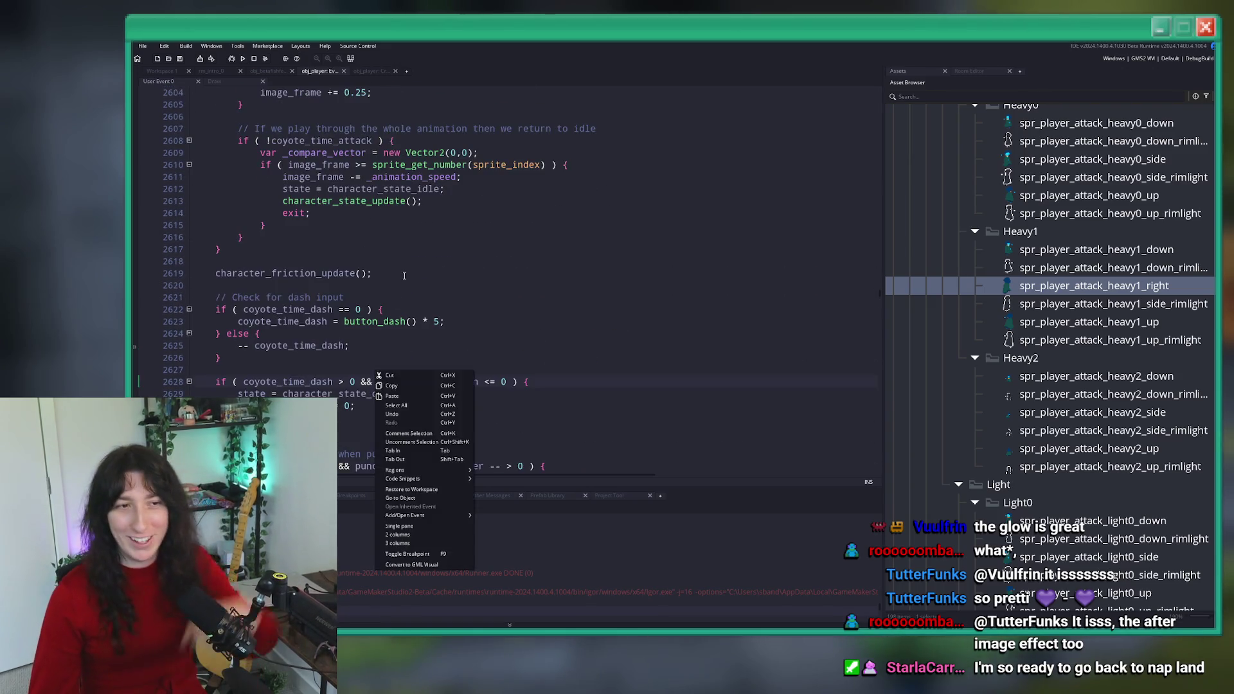
scroll(405, 275, up, 5)
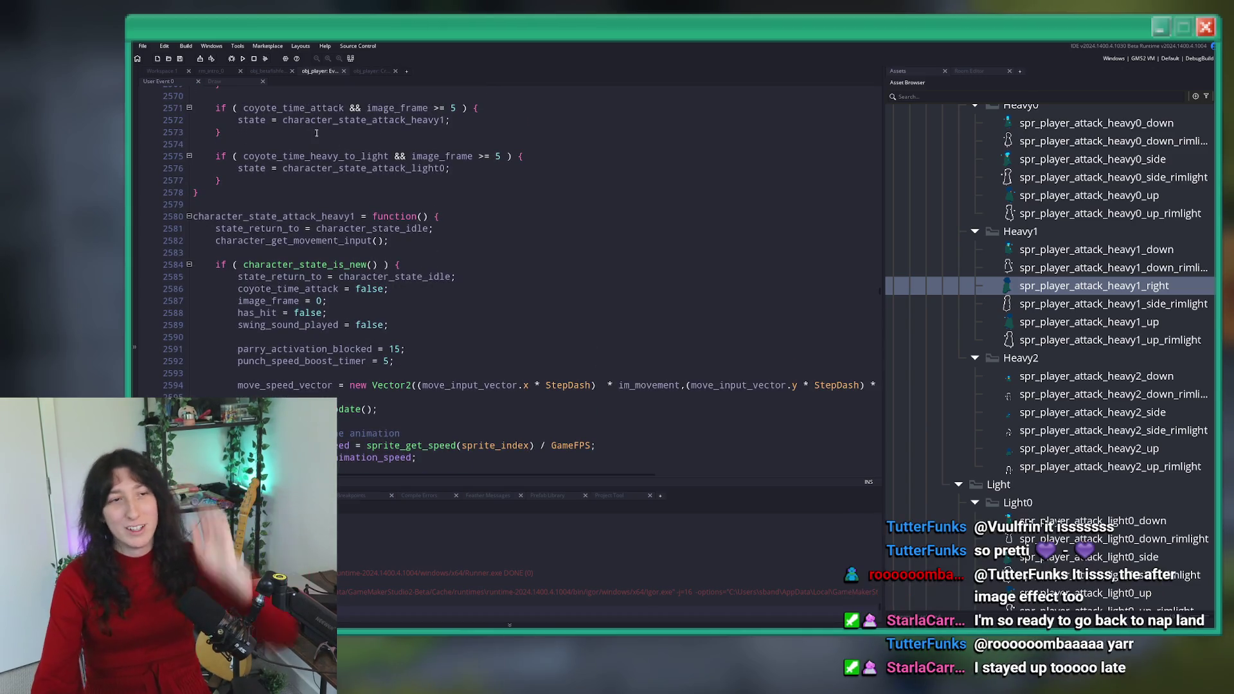
scroll(233, 113, up, 9)
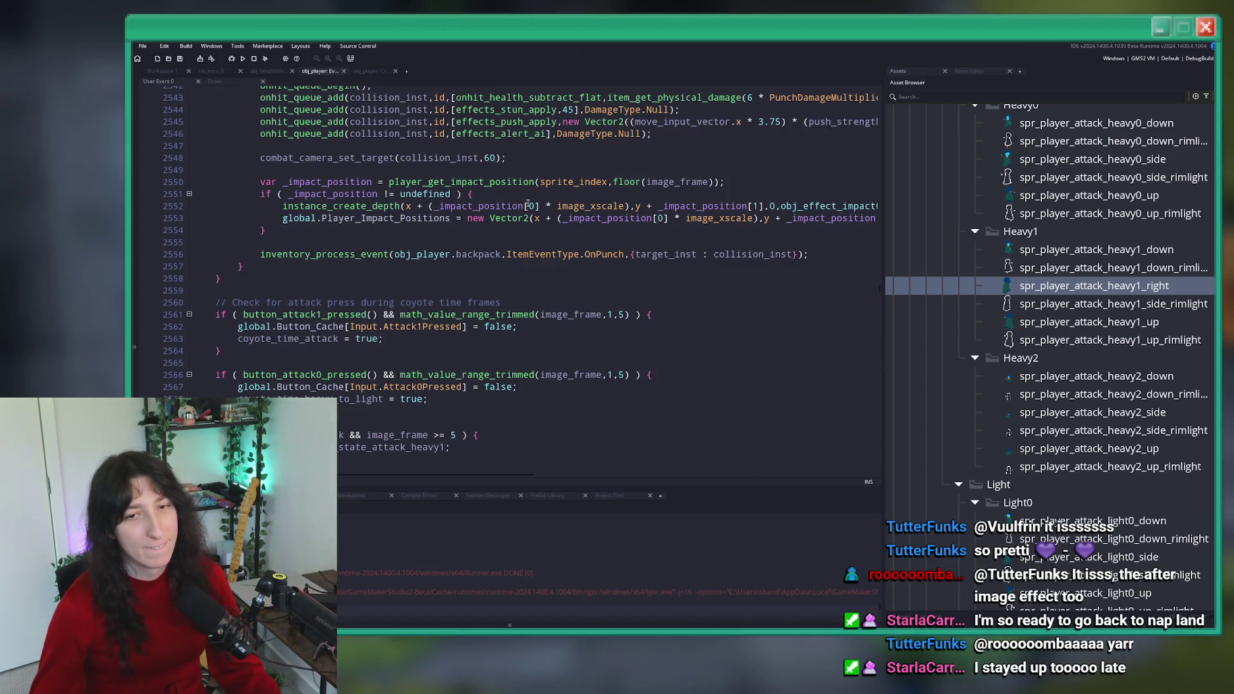
scroll(527, 204, up, 20)
scroll(679, 253, up, 12)
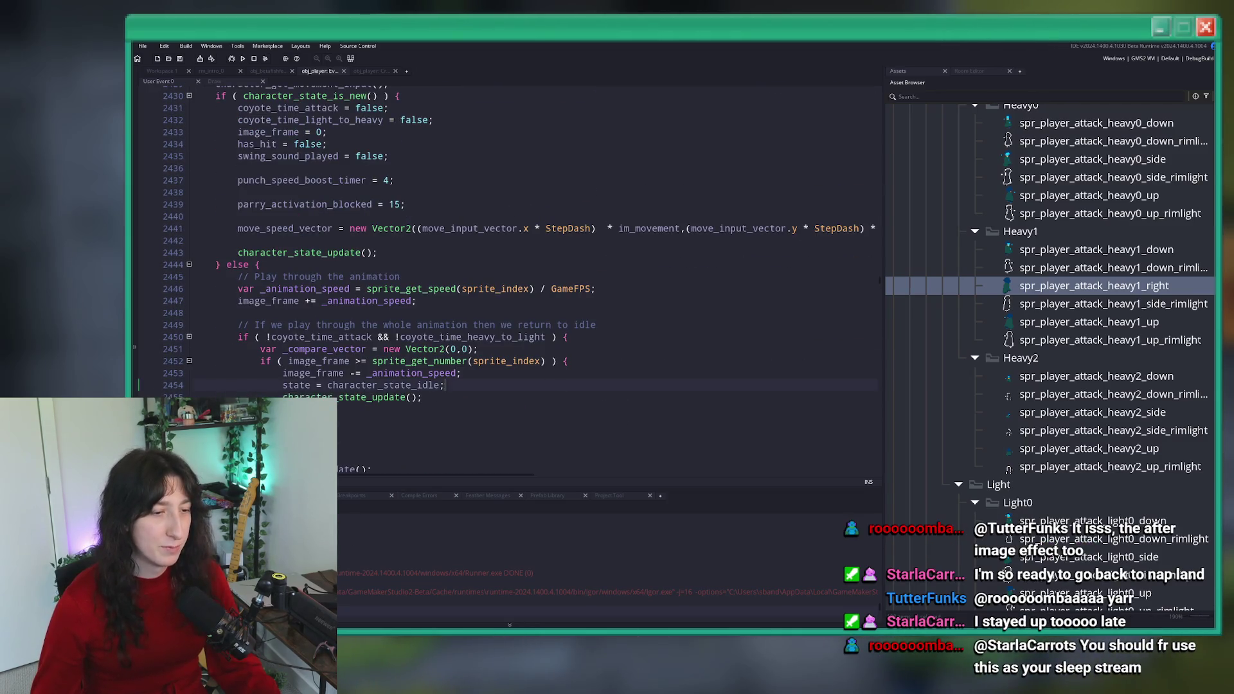
- Search the project for frame_render and open player_frame_render at line 443 of Create
key(ctrl+shift+f)
text(player)
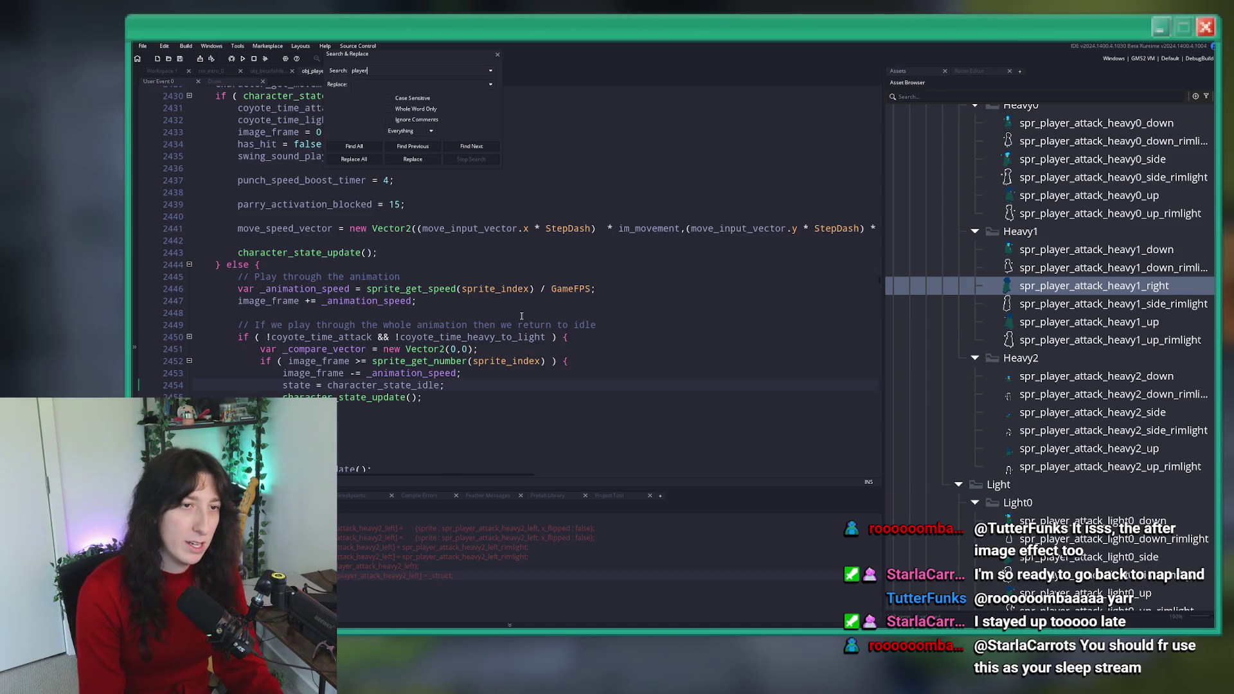
text(m)
key(Return)
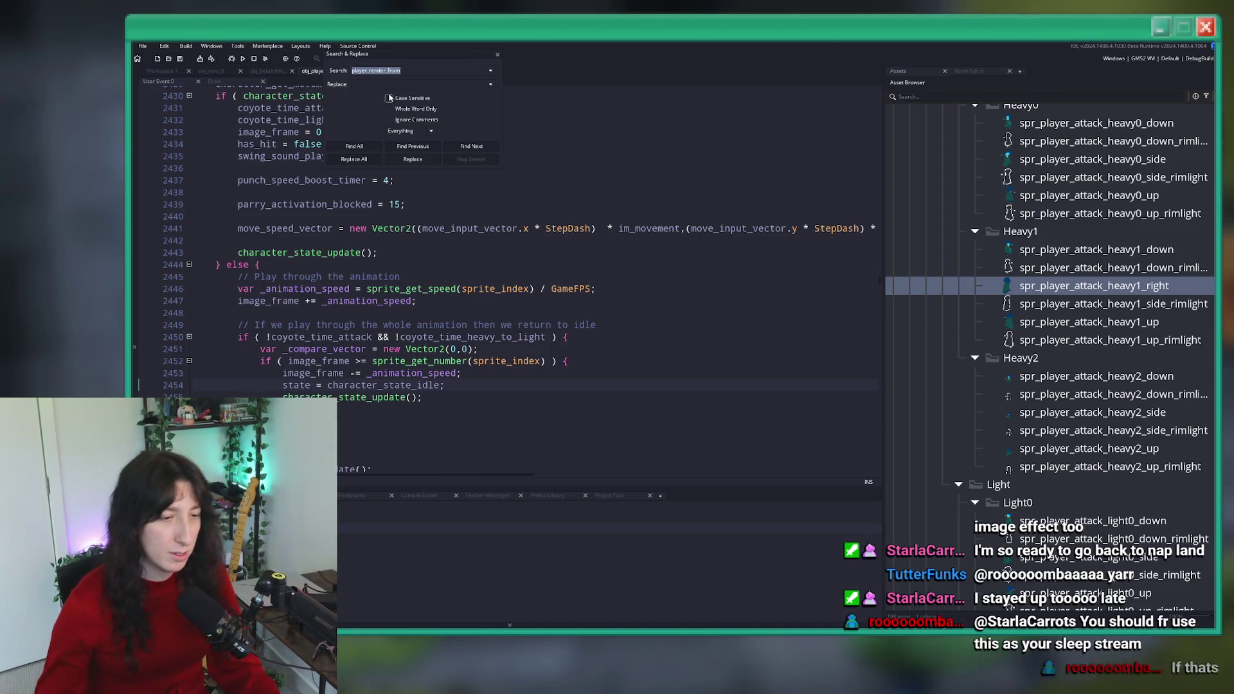
text(me_)
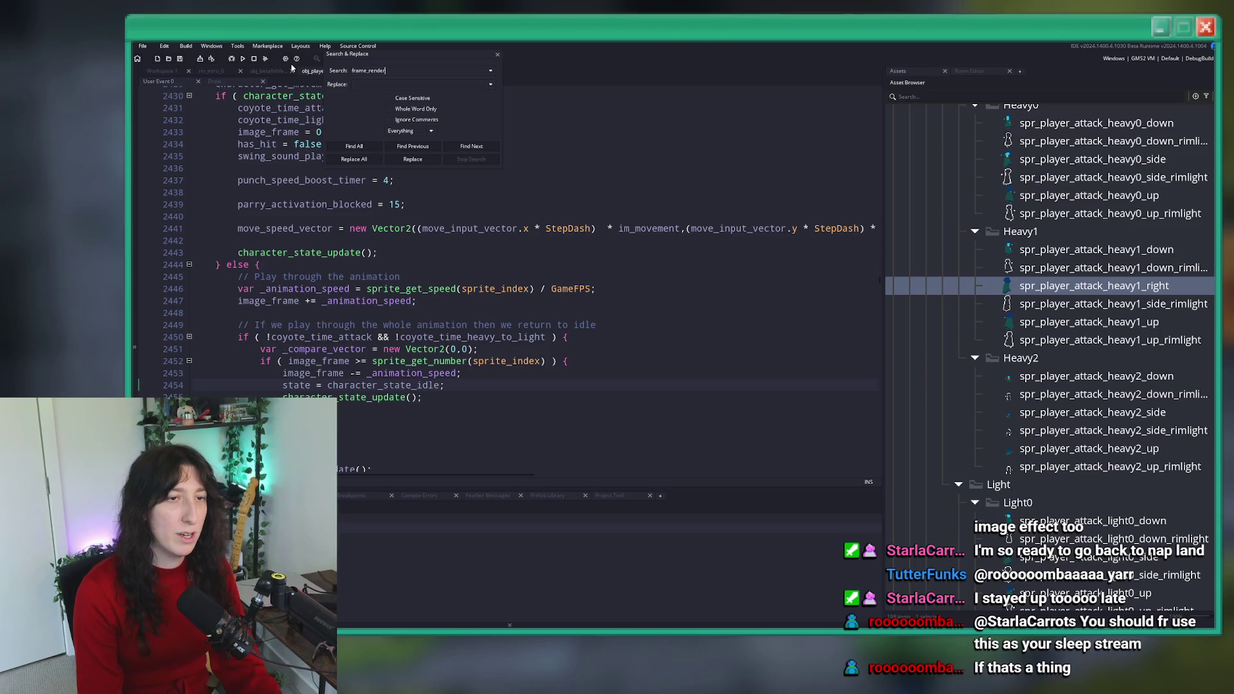
key(Return)
double_click(339, 530)
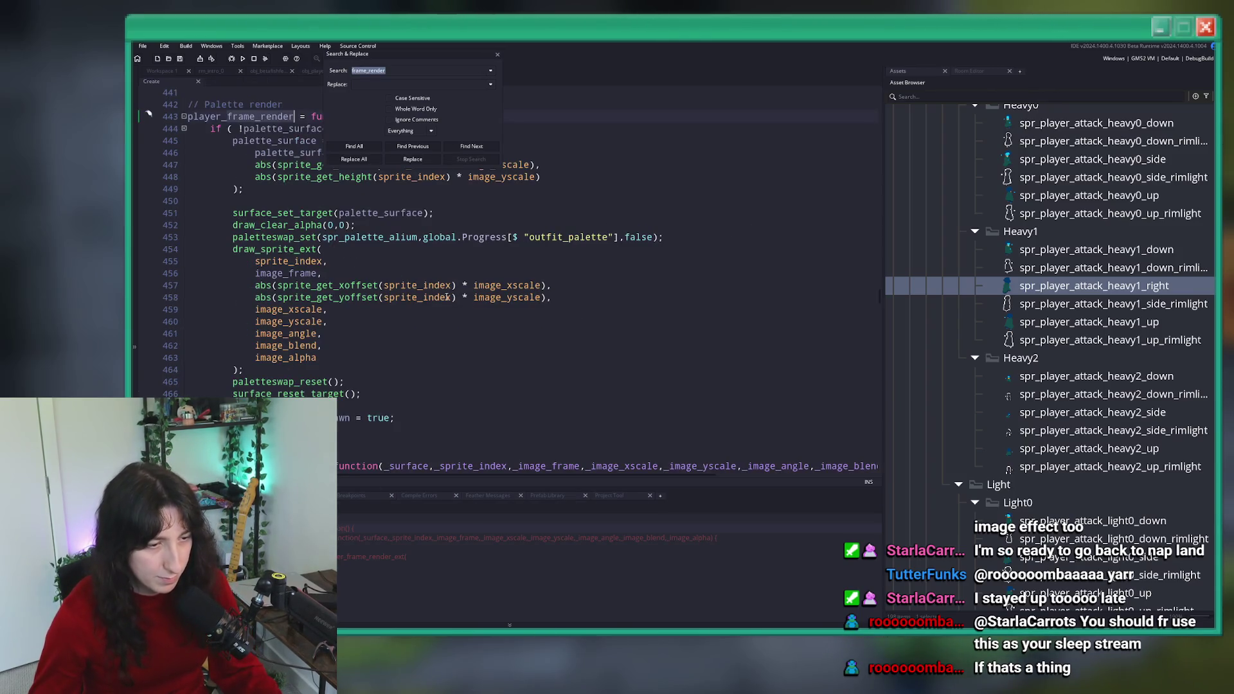
key(Escape)
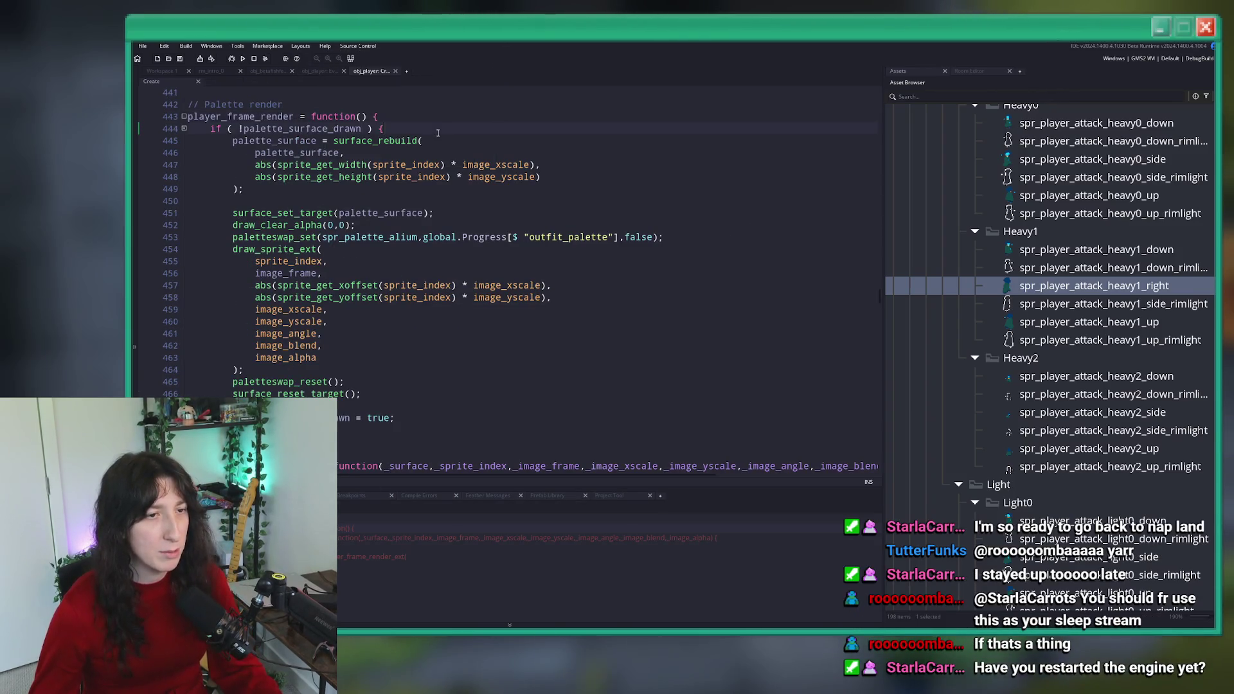
- Review palette_surface, sprite_index, image_xscale and the spr_palette_alium palette swap call in the render code
double_click(265, 140)
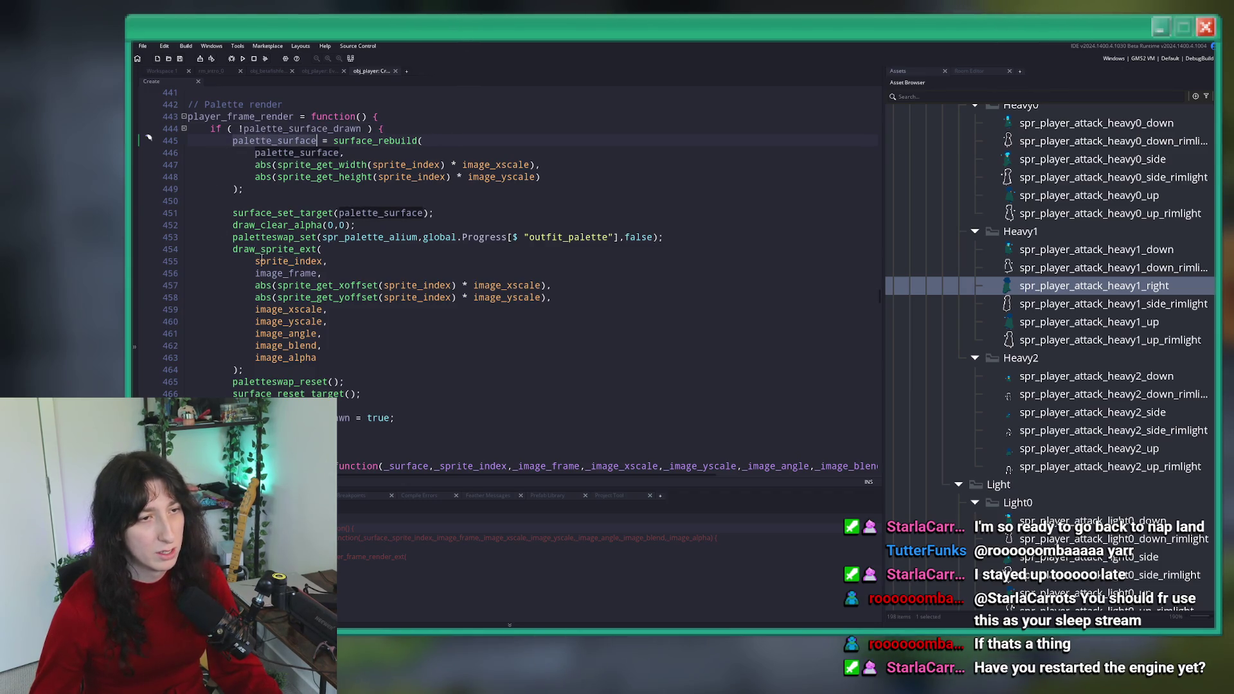
double_click(265, 129)
click(389, 177)
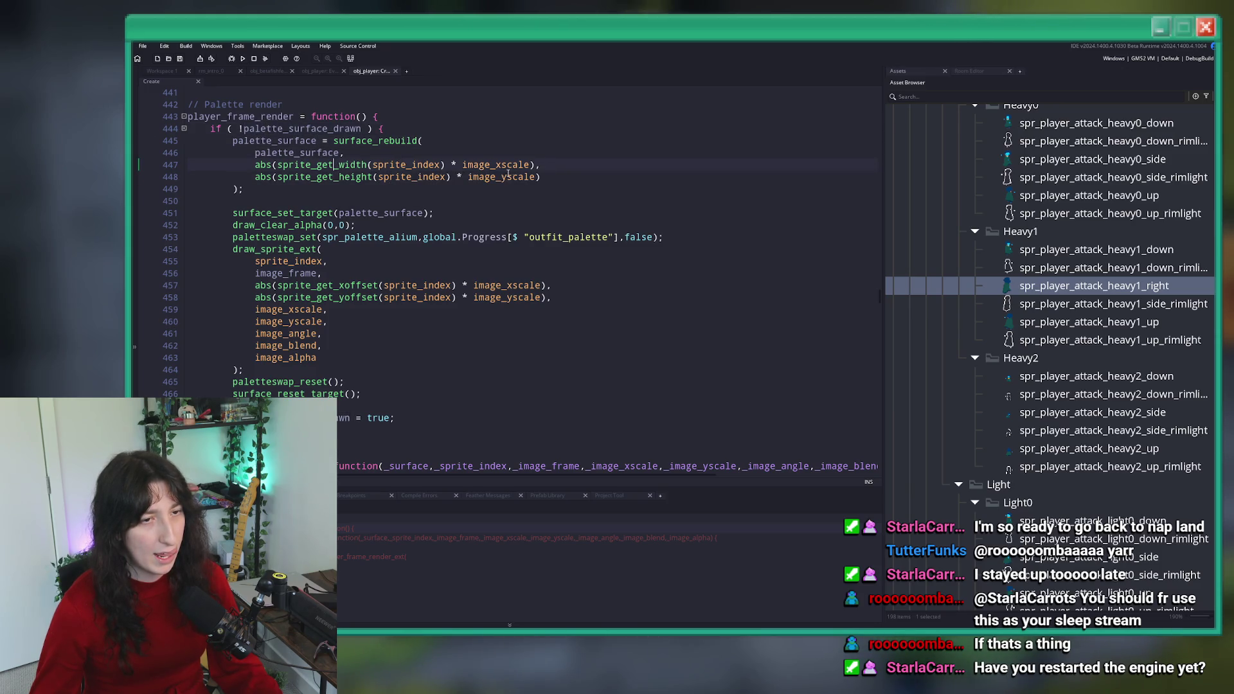
click(531, 164)
click(368, 225)
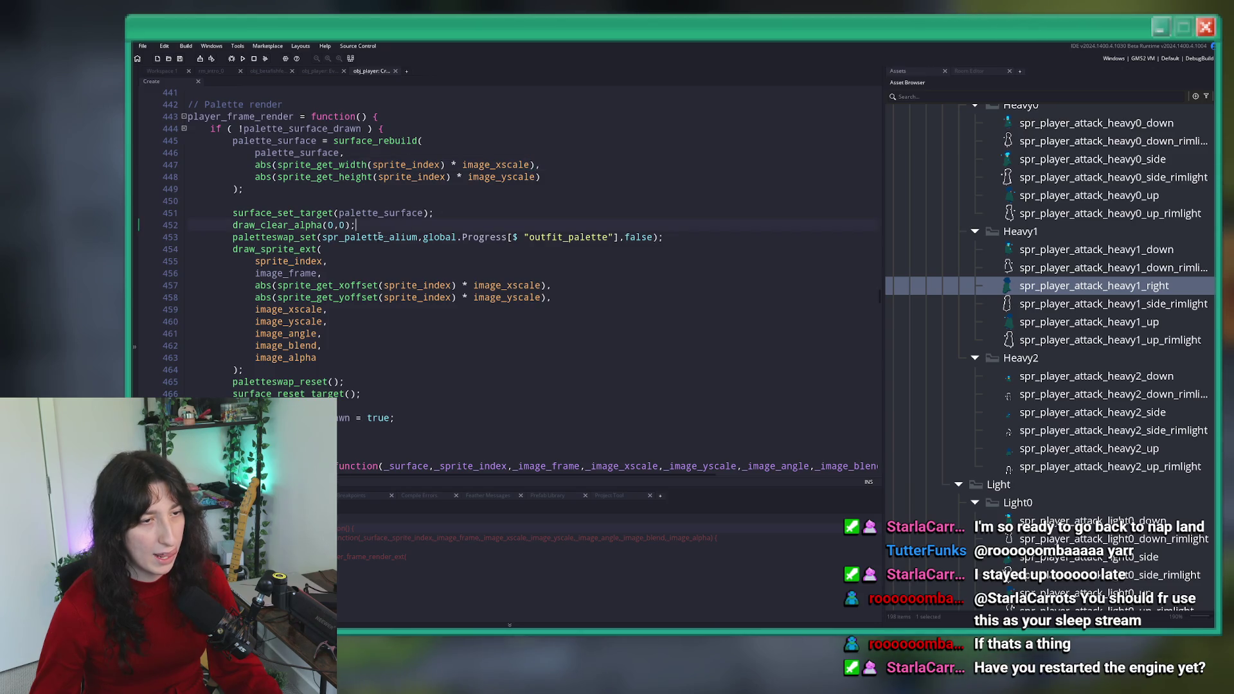
click(373, 237)
scroll(262, 156, up, 2)
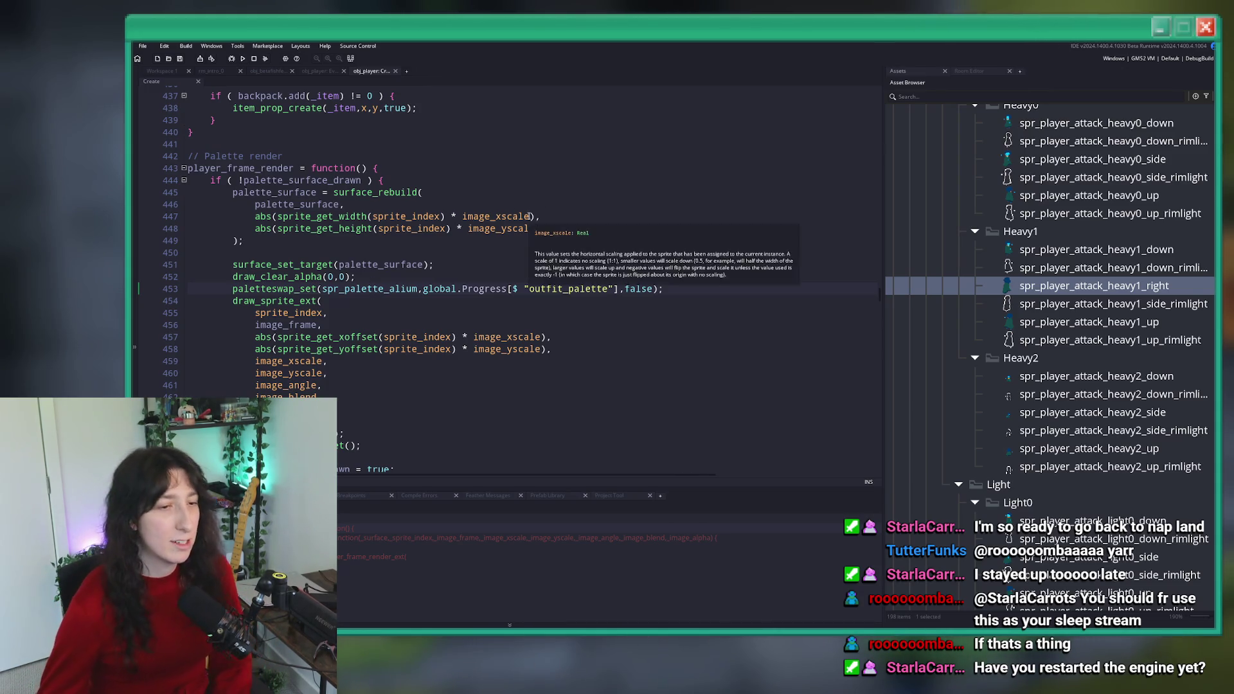
scroll(660, 344, down, 2)
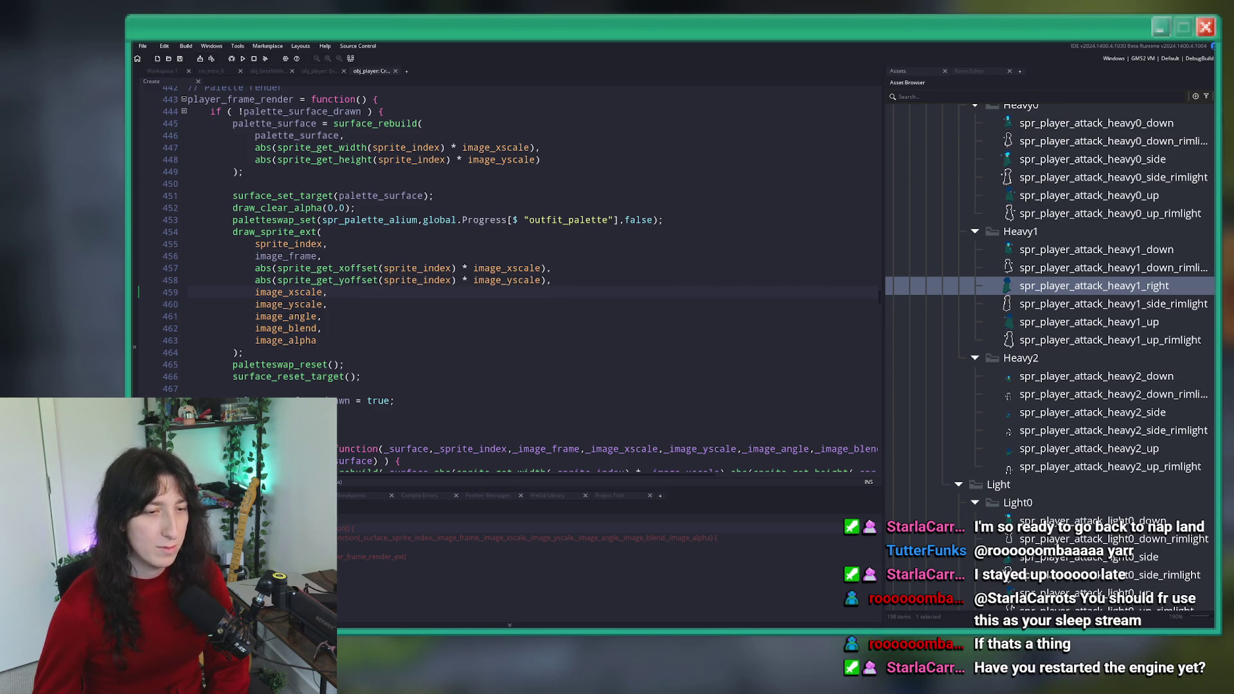
key(super)
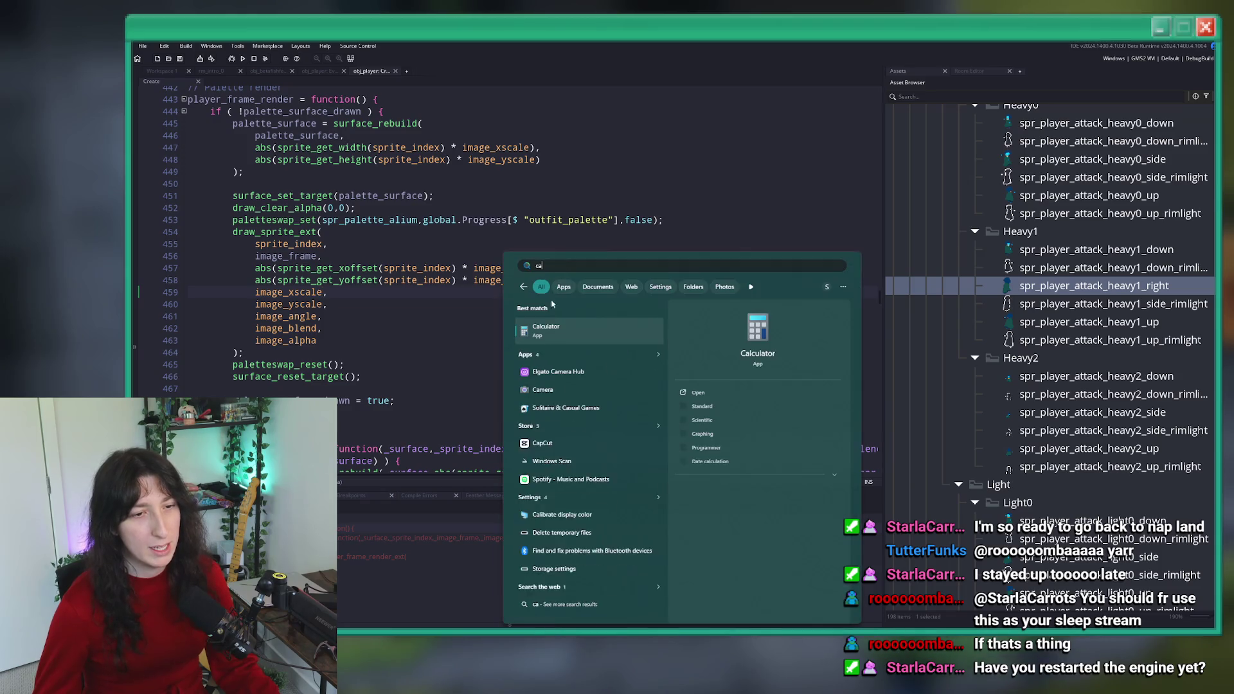
- Open the Calculator and read the image_xscale/yscale tooltips in the render code
key(Escape)
click(806, 124)
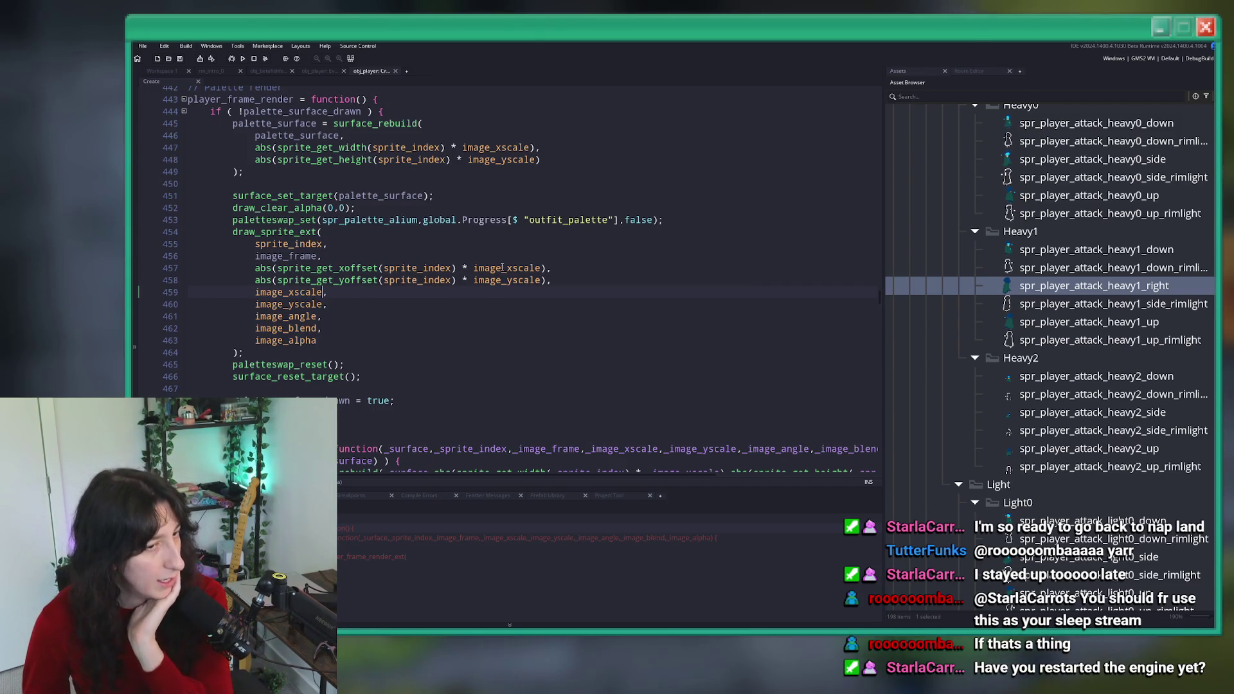
mouse_move(502, 269)
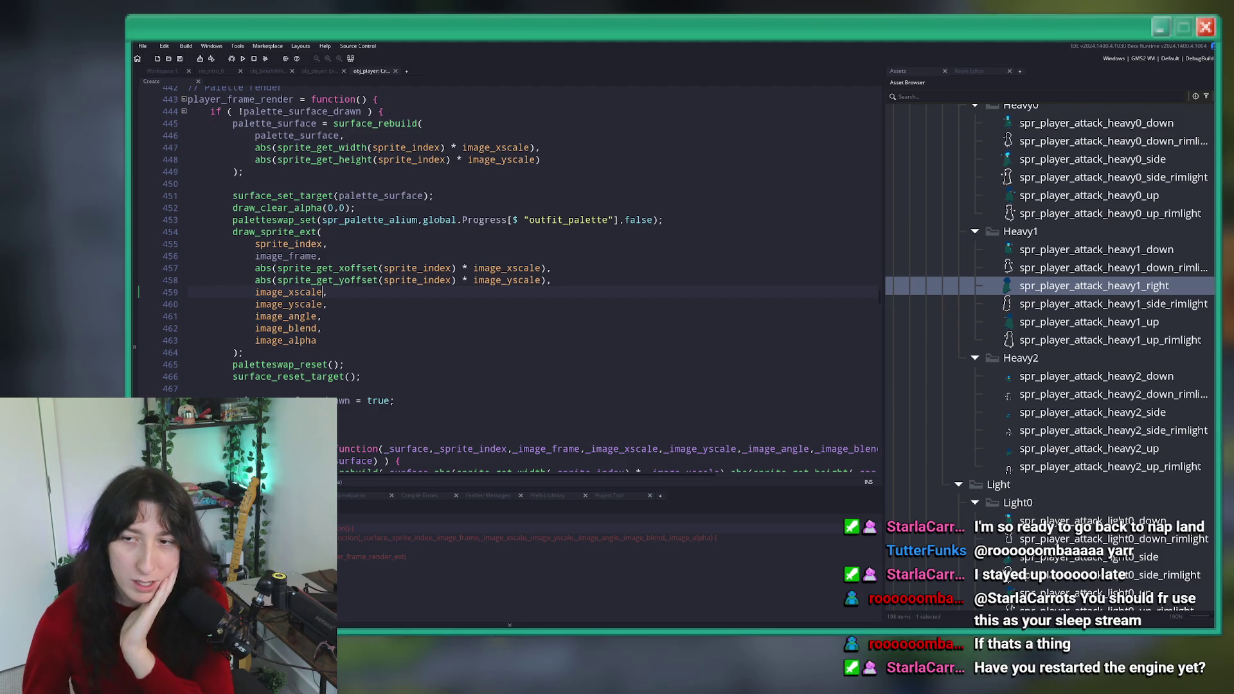
scroll(490, 168, up, 1)
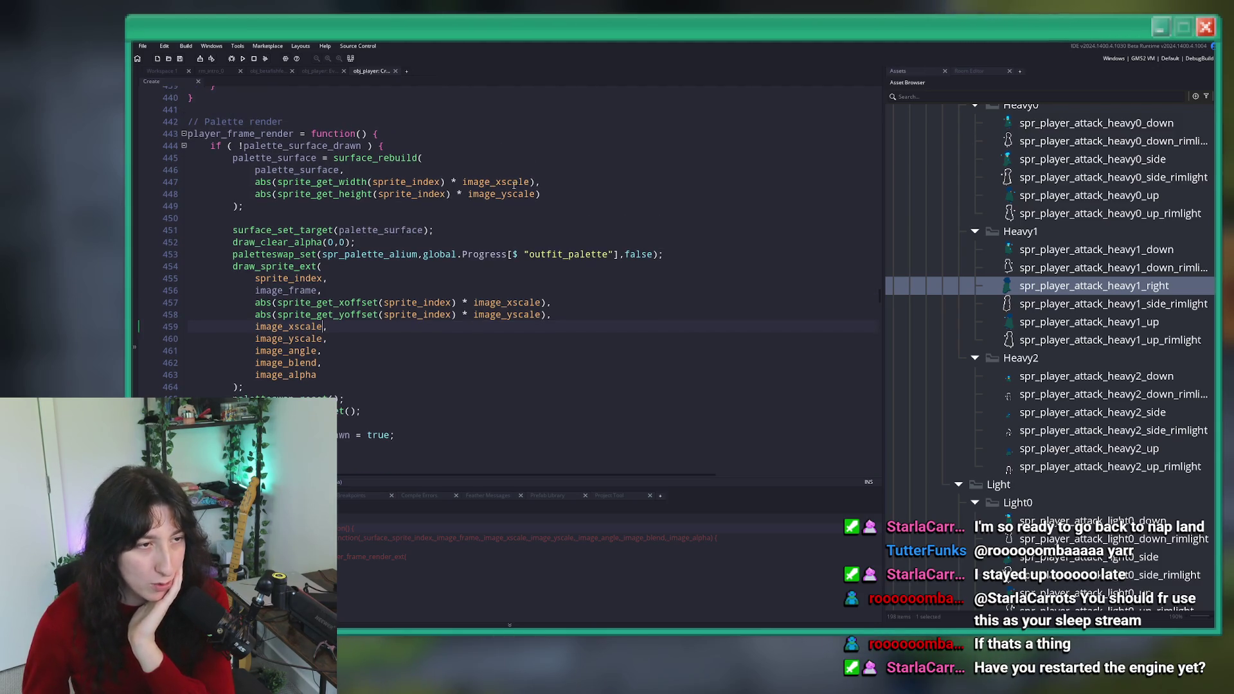
mouse_move(519, 185)
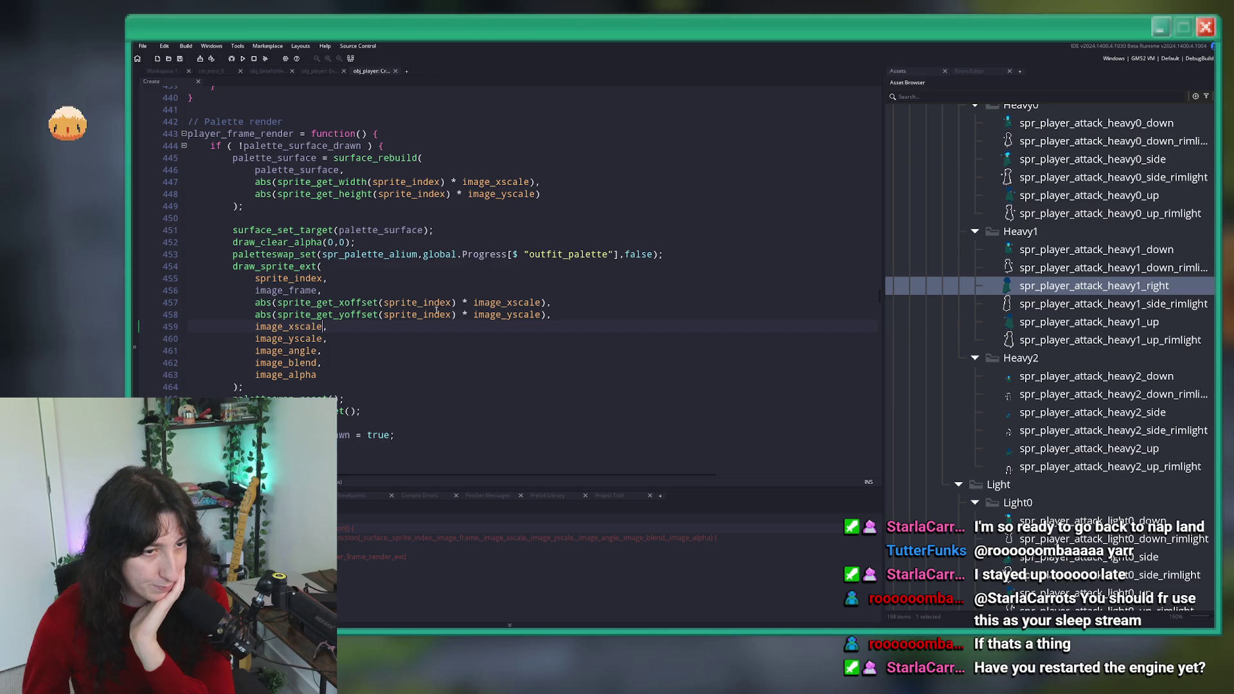
mouse_move(490, 309)
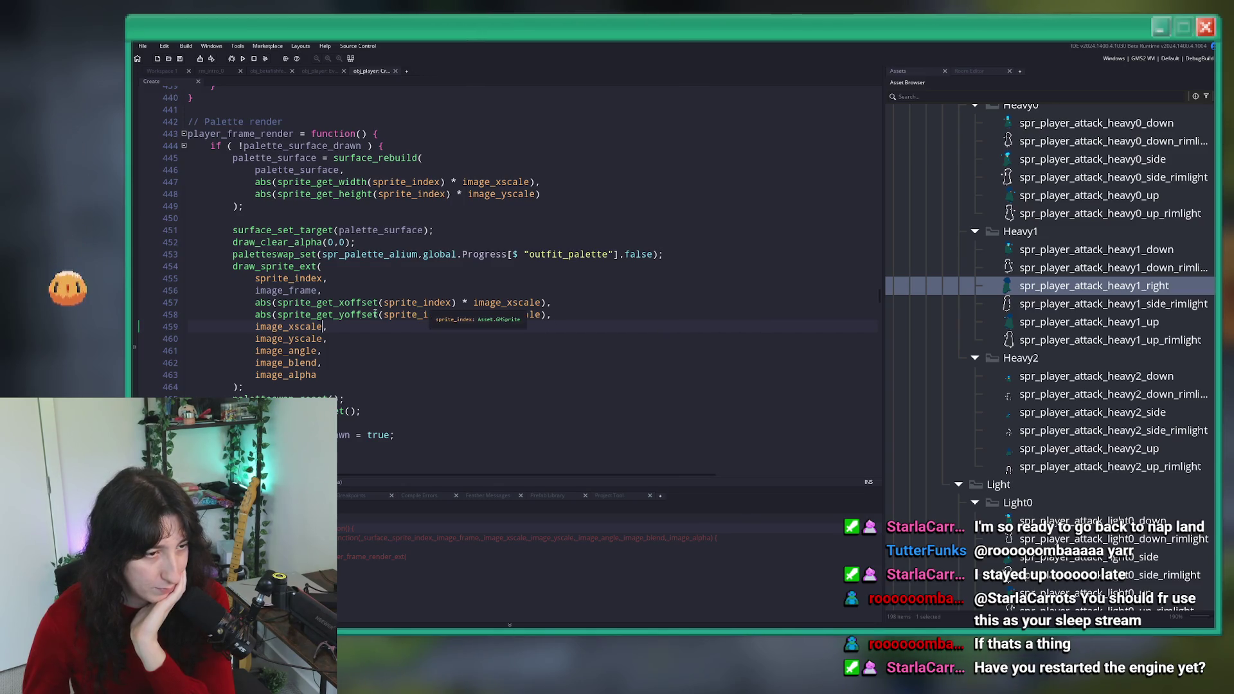
mouse_move(280, 355)
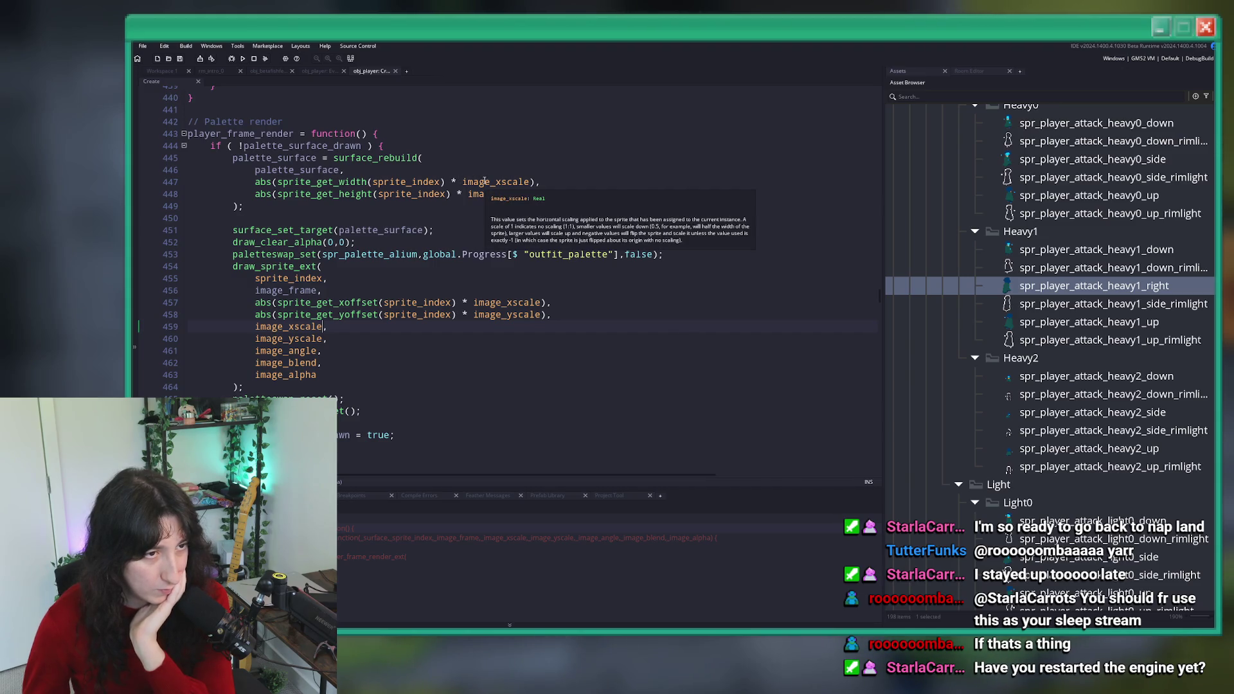
scroll(303, 213, down, 3)
mouse_move(304, 213)
scroll(303, 213, down, 1)
scroll(304, 213, up, 2)
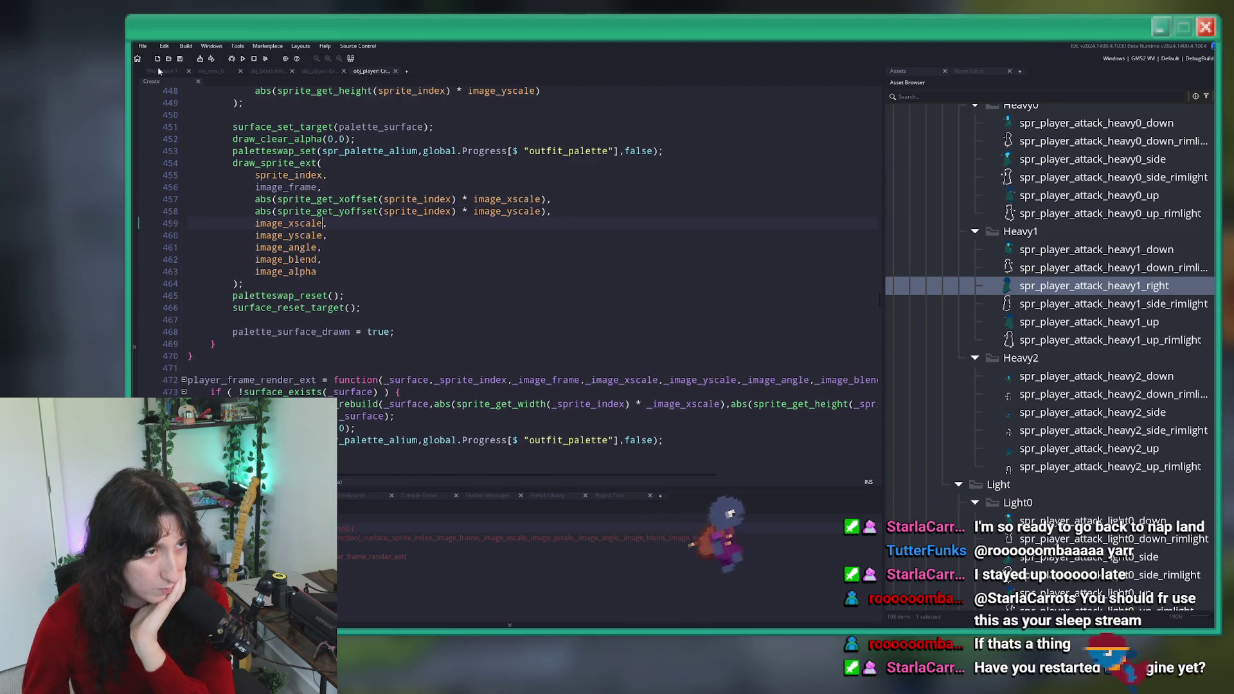
- Return to the sprite workspace showing the spr_player_attack_heavy0_down editor
key(ctrl+Tab)
scroll(452, 444, down, 2)
scroll(422, 338, up, 6)
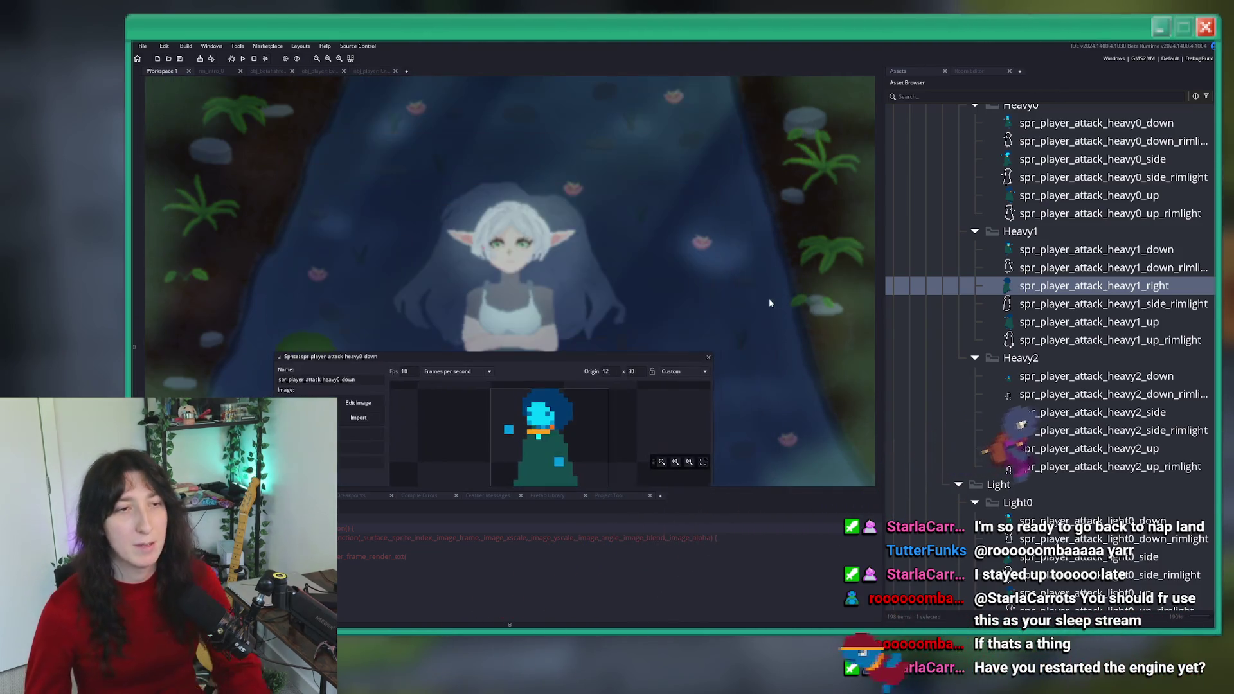
- Find obj_player via the asset search and open its Draw event code
key(ctrl+t)
text(obj_pla)
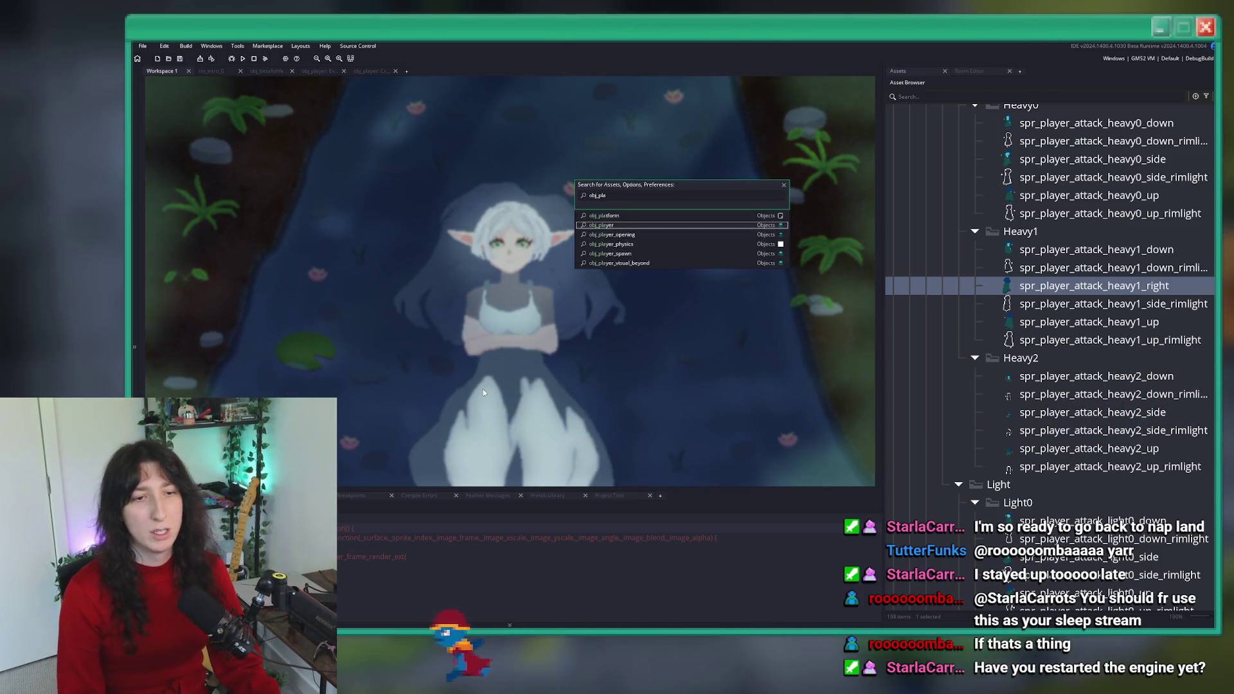
key(Return)
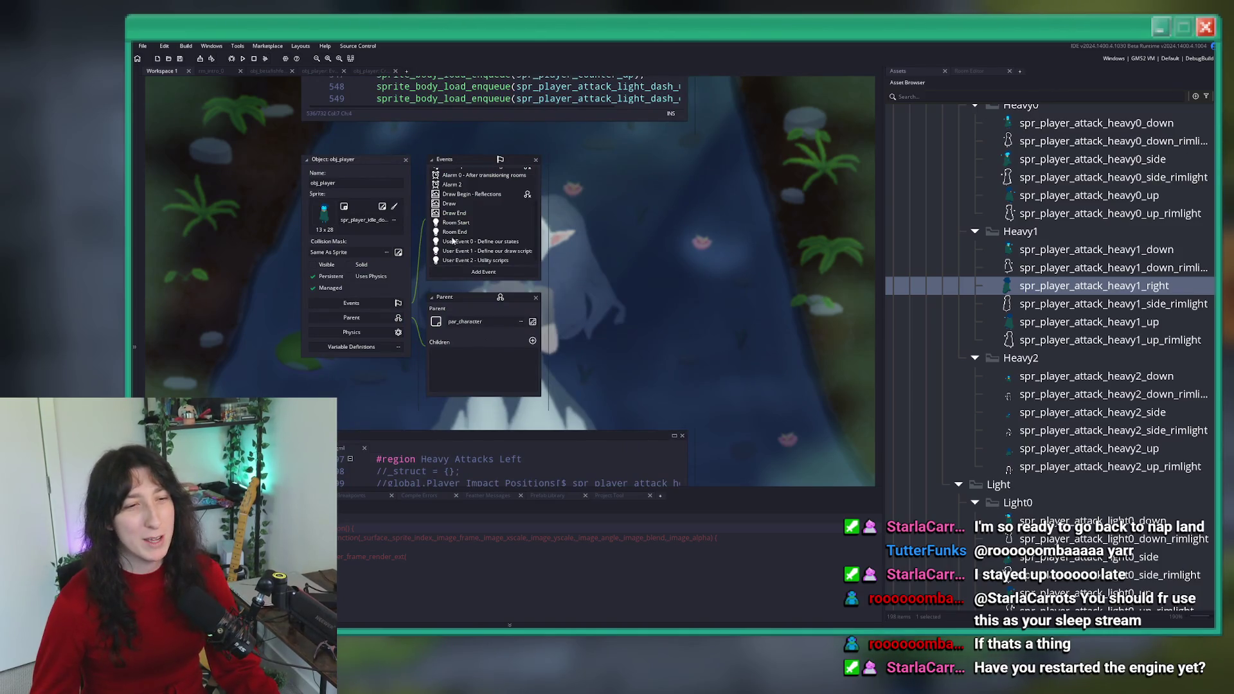
double_click(483, 205)
- Check the draw_surface(palette_surface…) call, then return to the Create code's draw_sprite_ext line
scroll(423, 297, down, 15)
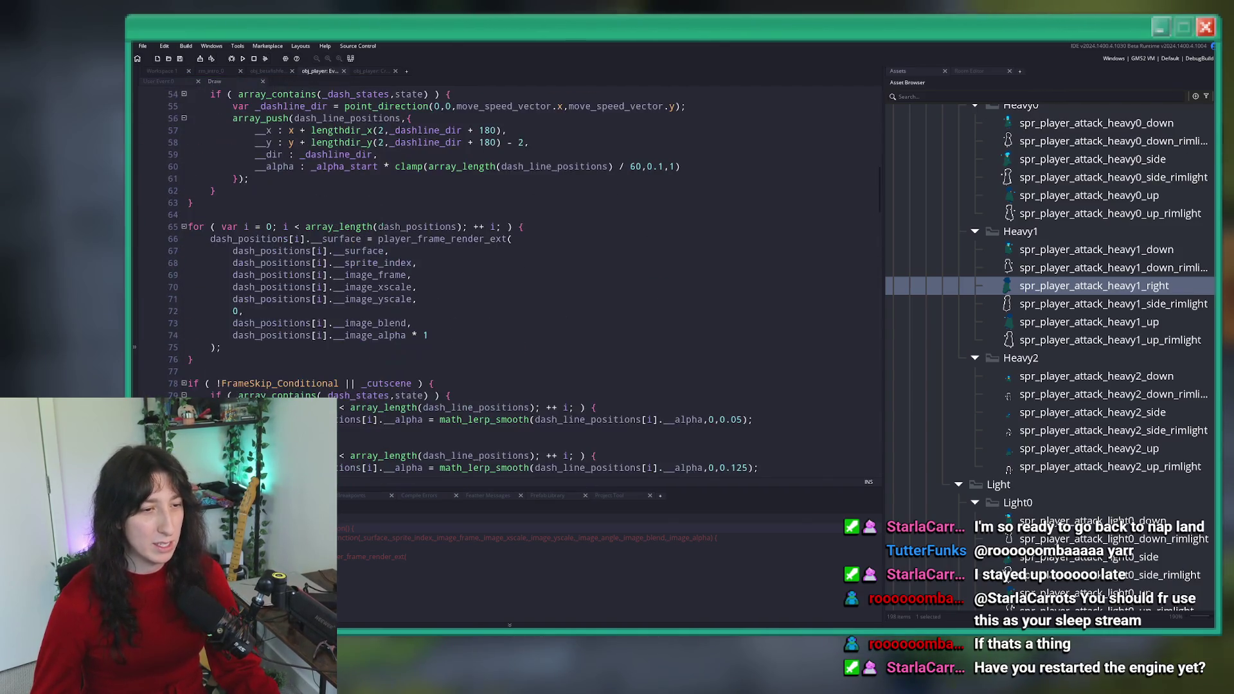
scroll(423, 297, down, 20)
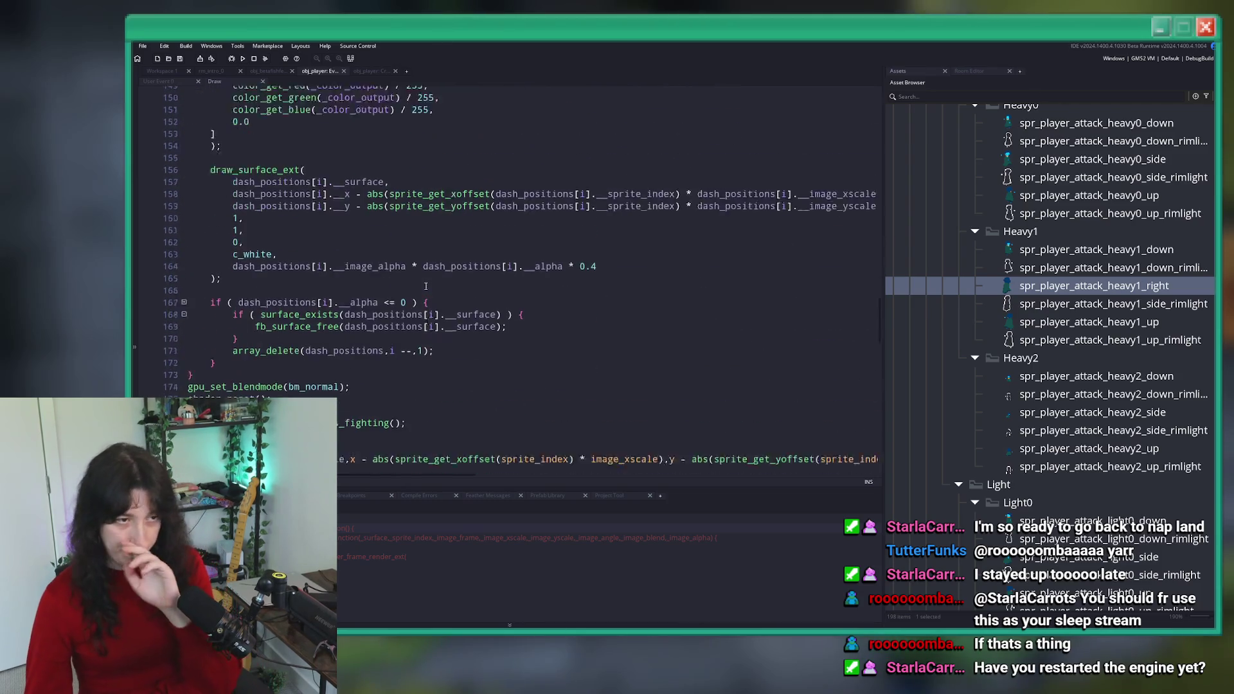
scroll(425, 265, up, 14)
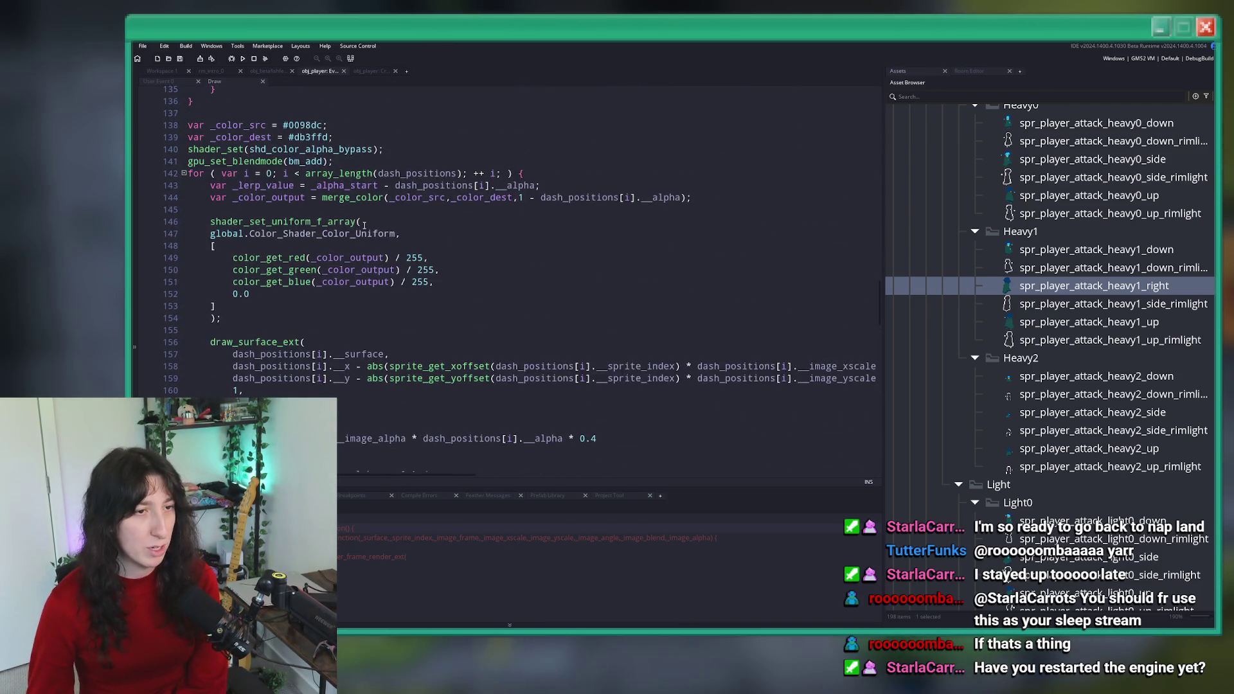
scroll(291, 221, down, 10)
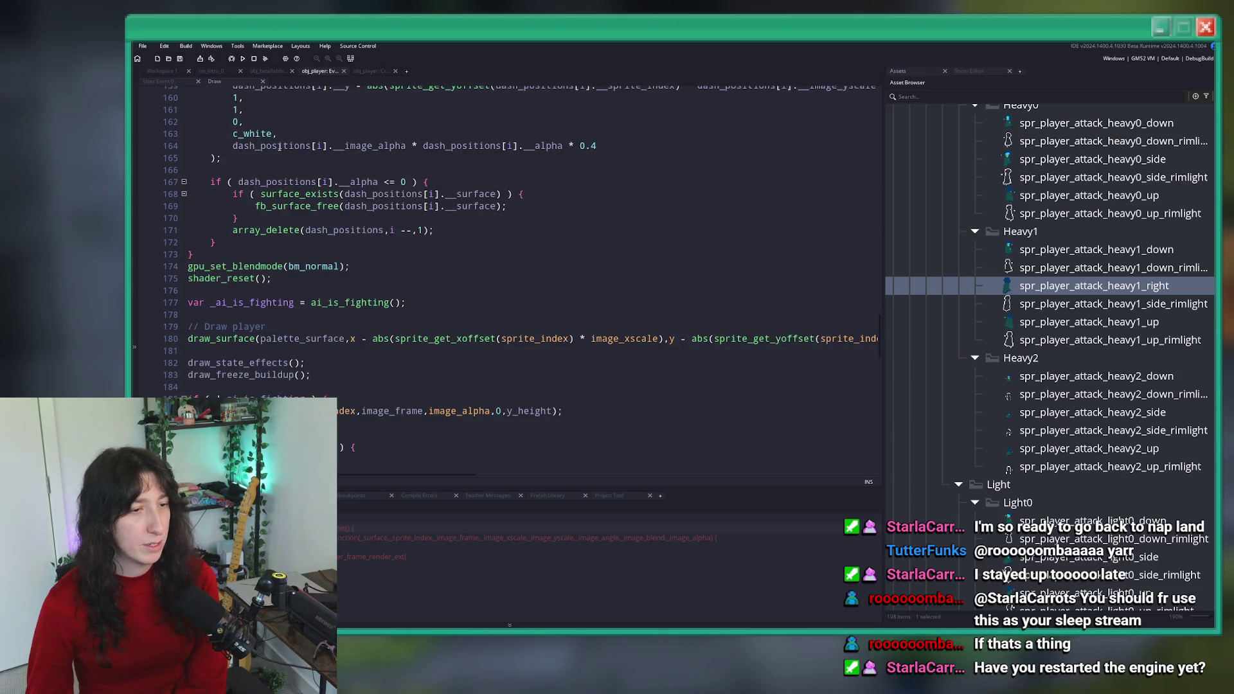
scroll(324, 255, down, 1)
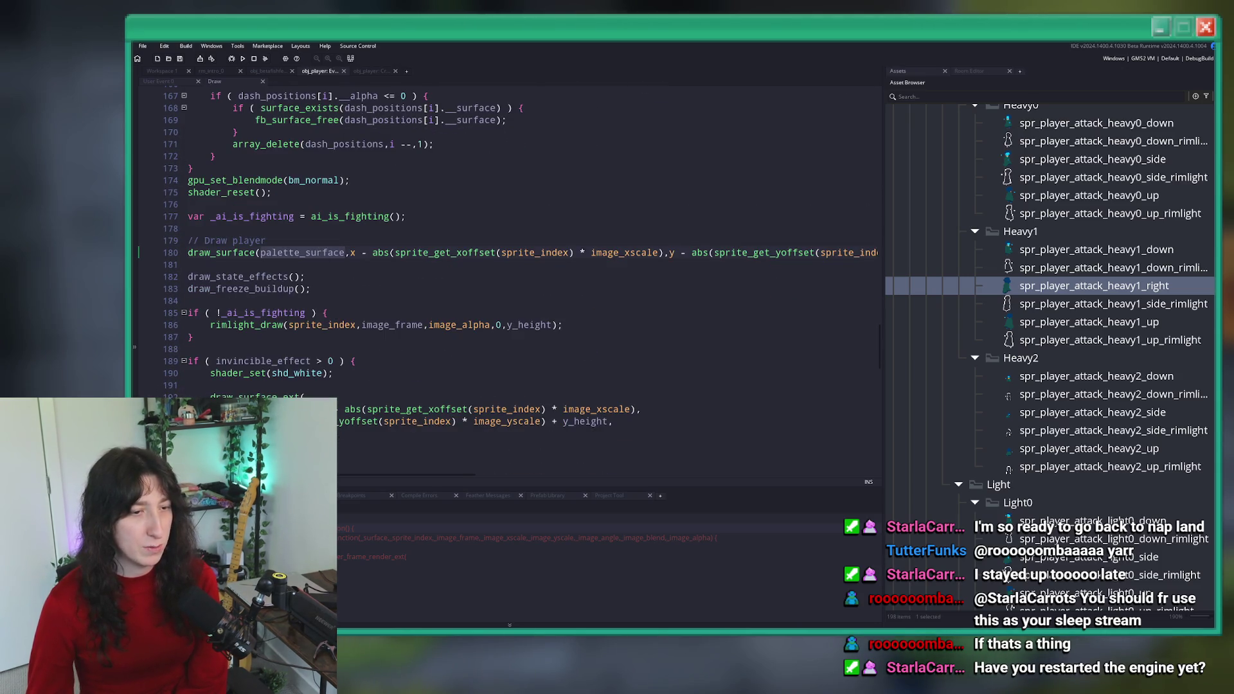
scroll(529, 283, right, 2)
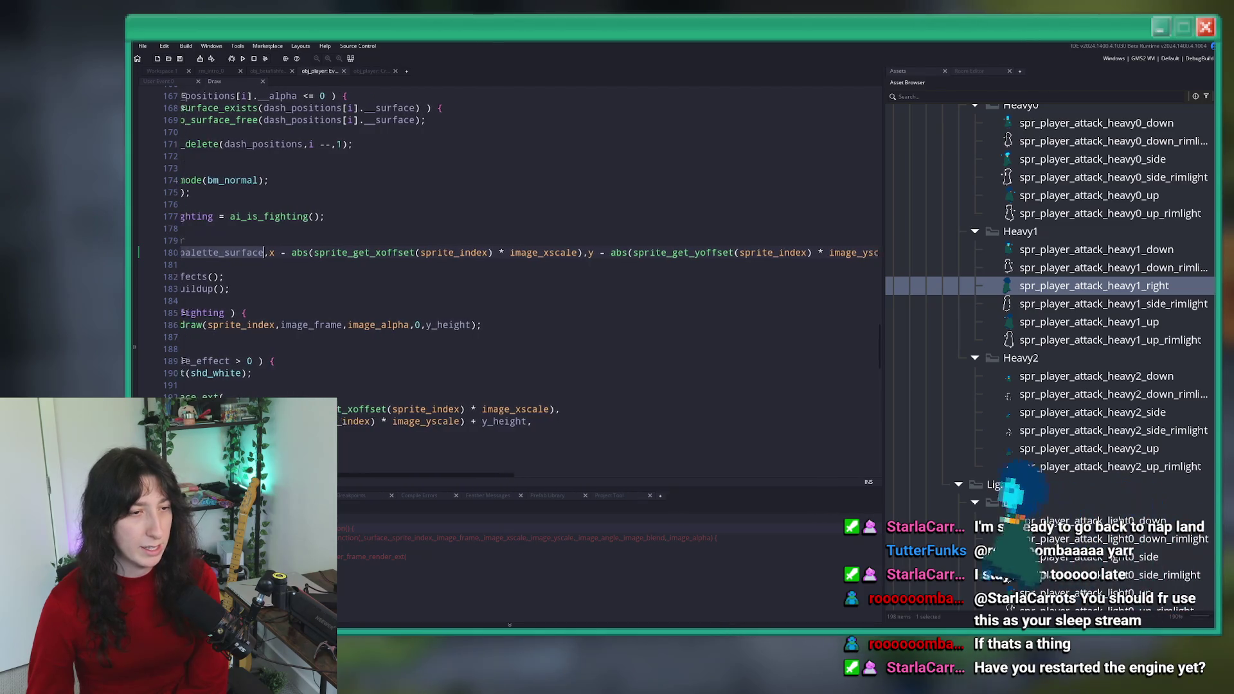
scroll(507, 257, left, 1)
scroll(508, 257, right, 3)
scroll(508, 257, right, 3)
scroll(508, 257, left, 4)
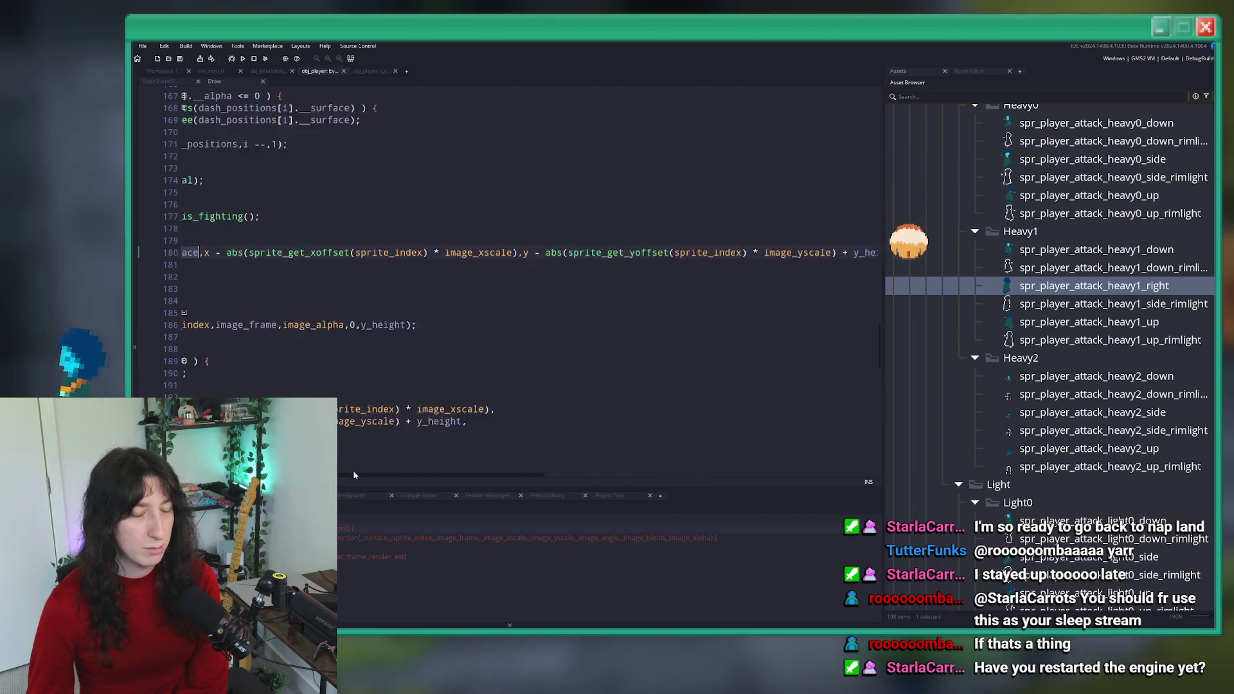
scroll(508, 257, left, 3)
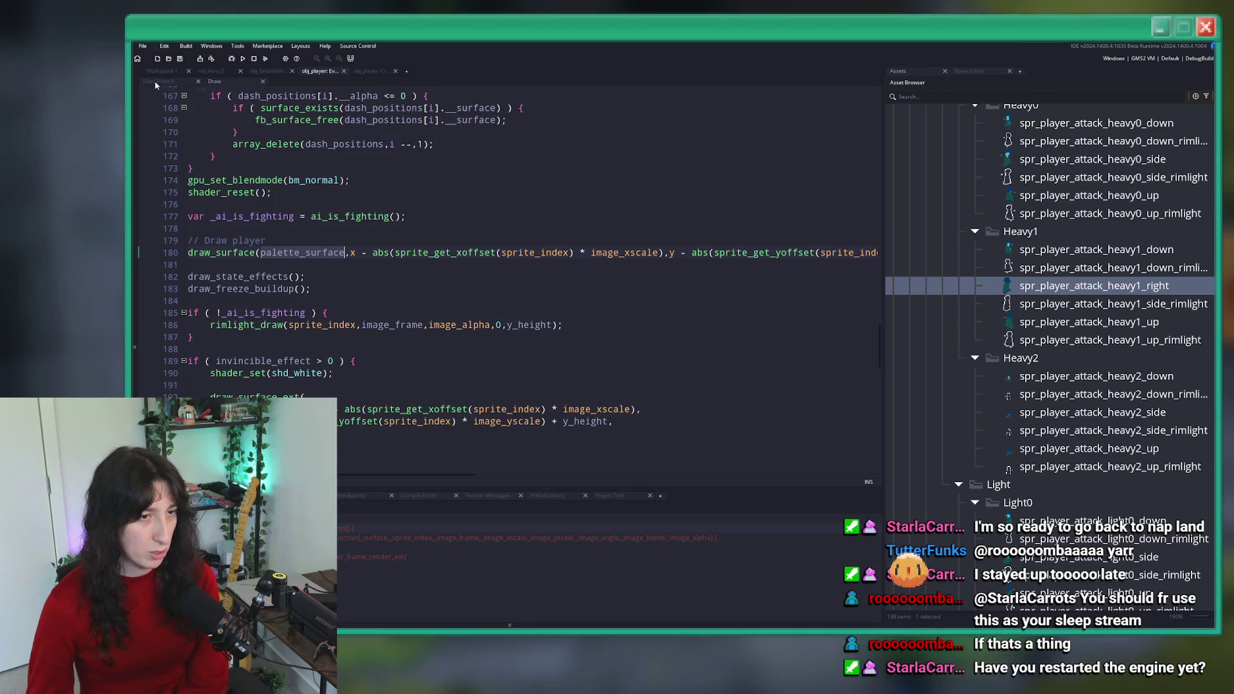
click(367, 73)
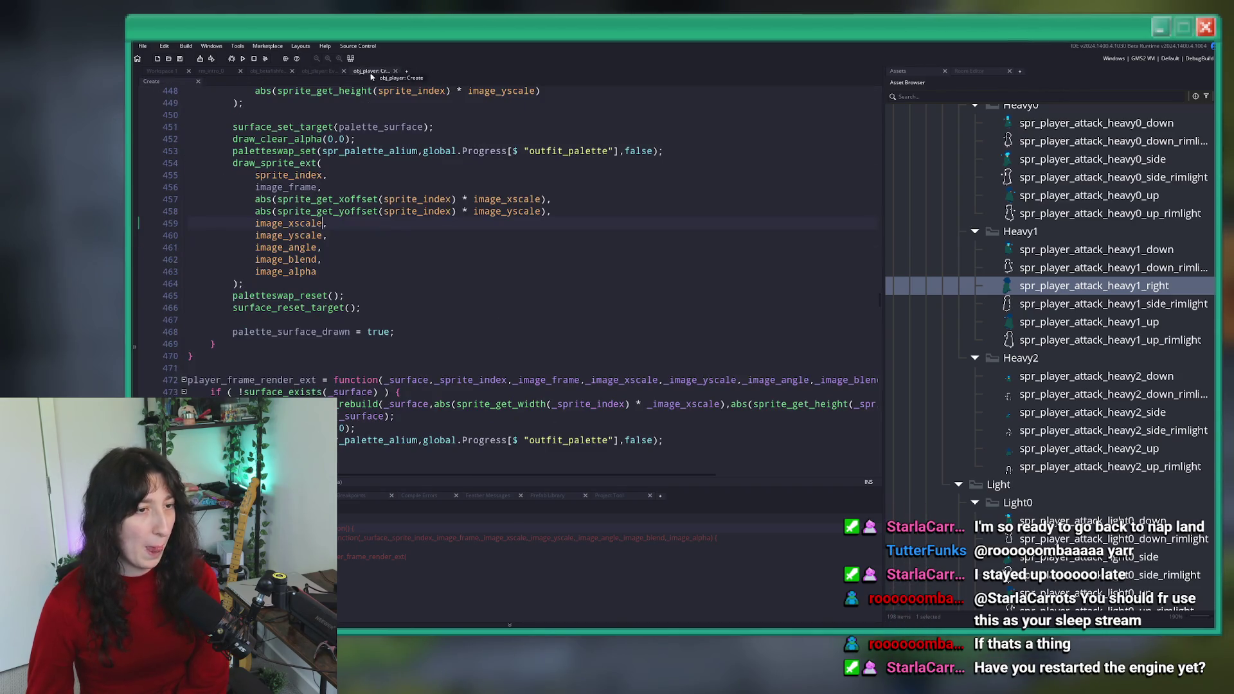
scroll(338, 177, up, 2)
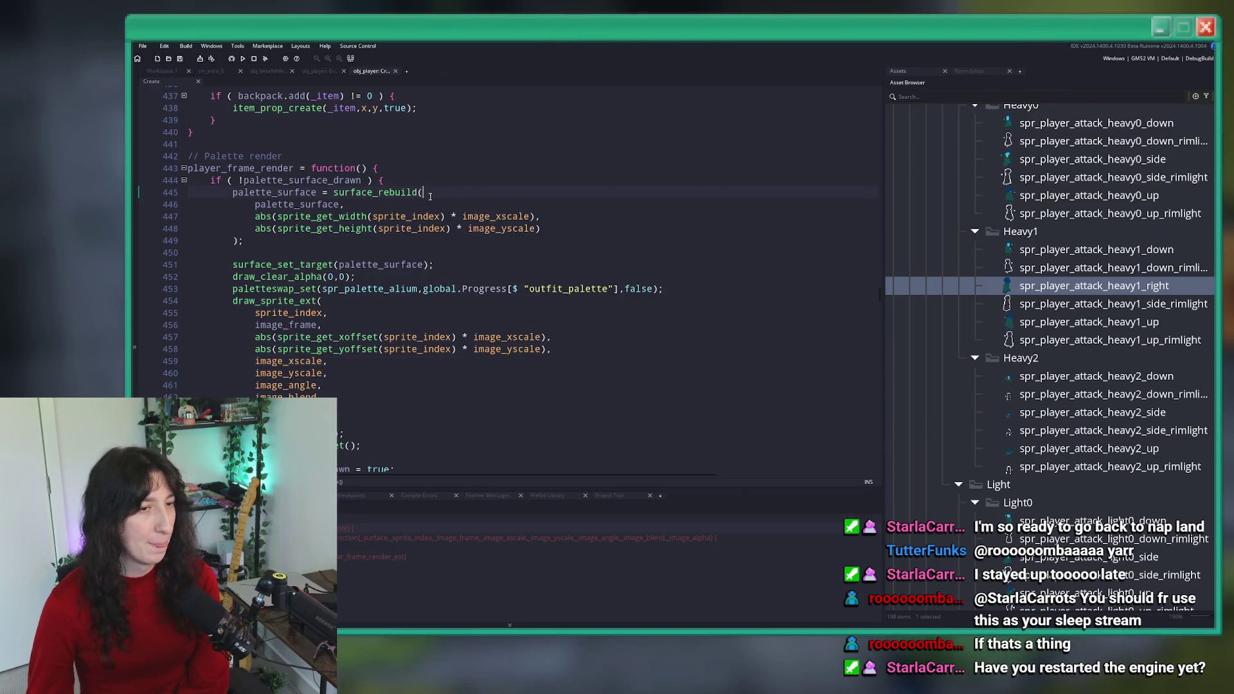
scroll(429, 197, down, 2)
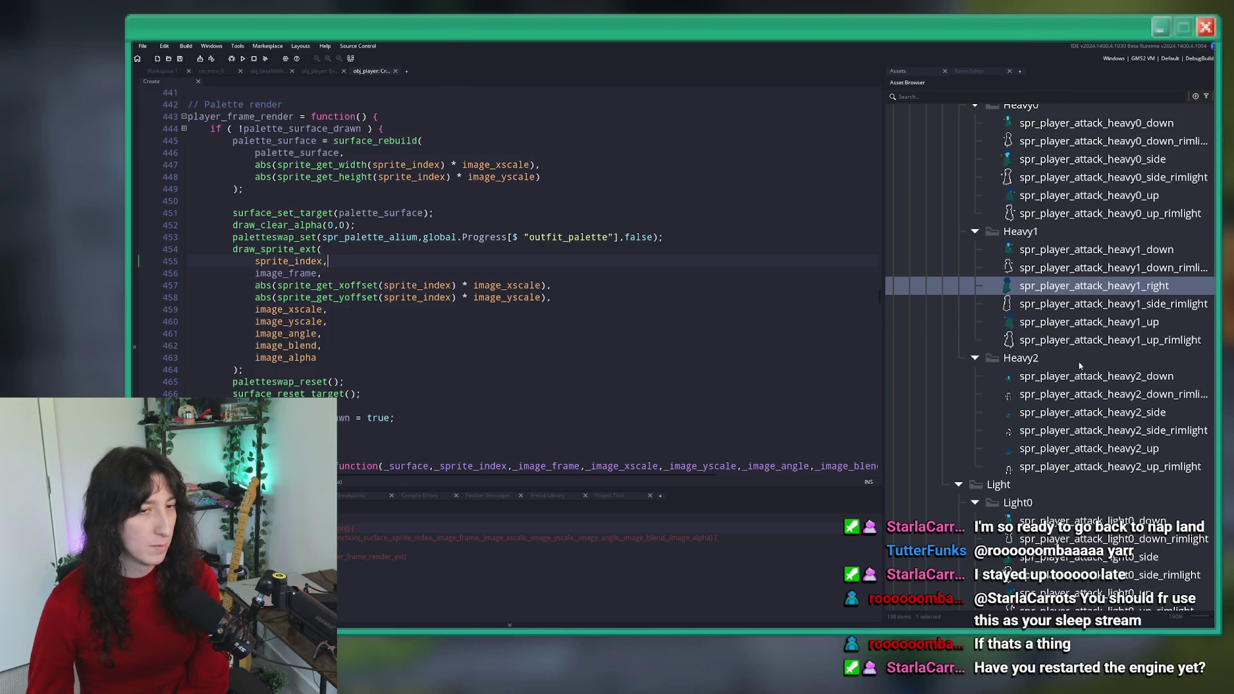
scroll(1110, 287, up, 1)
double_click(1093, 194)
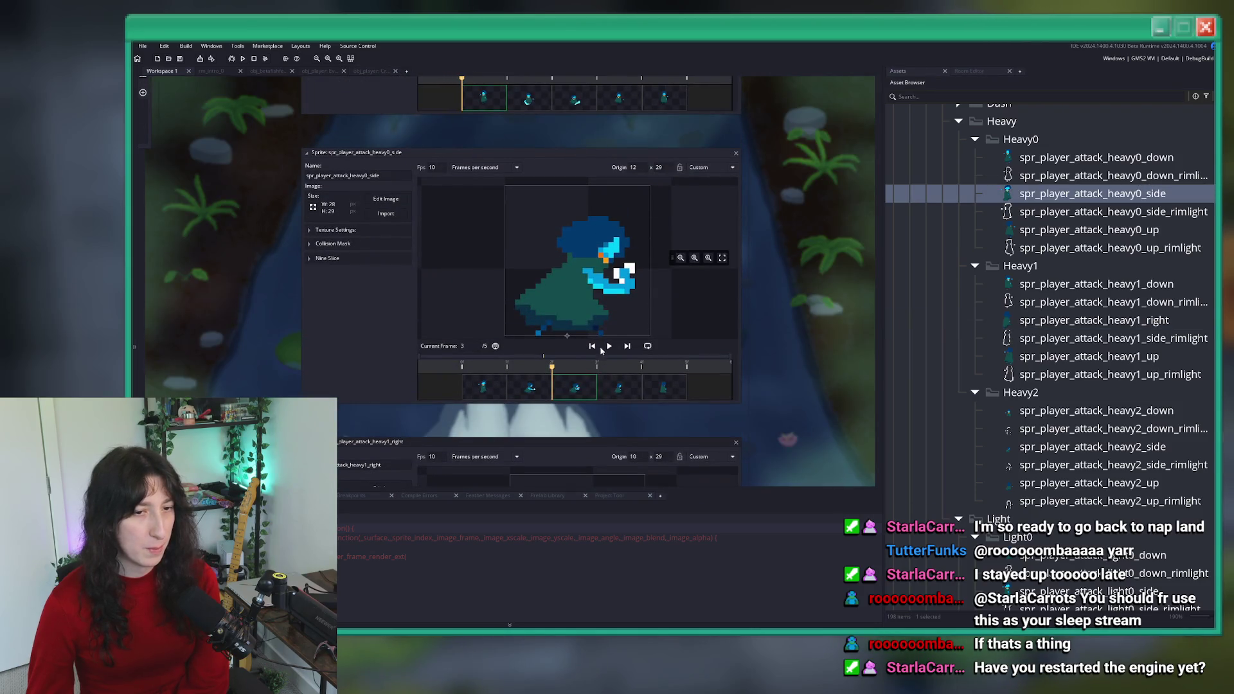
- Preview heavy0_side and set its origin to Bottom Centre (14x29)
click(606, 347)
click(328, 232)
click(330, 230)
click(335, 258)
click(335, 258)
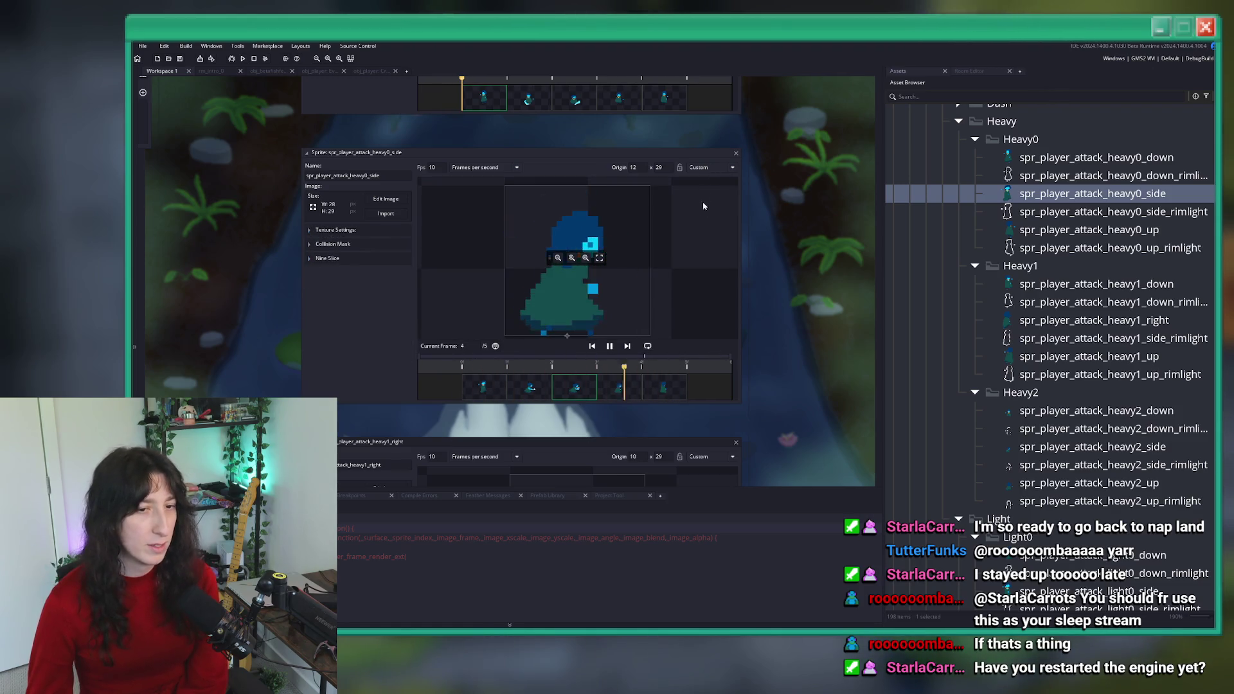
click(710, 167)
click(706, 228)
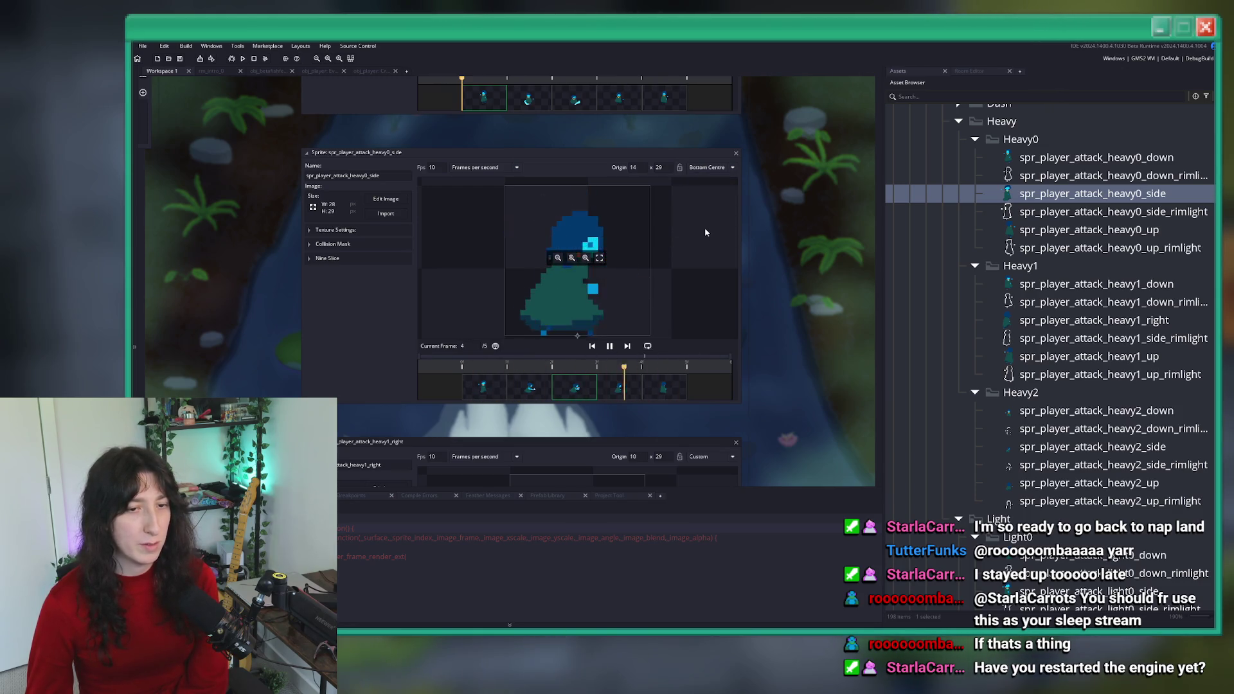
- Set heavy1_right and heavy2_side origins to Bottom Centre (13x29, 12x58) and preview heavy2_side
click(1093, 229)
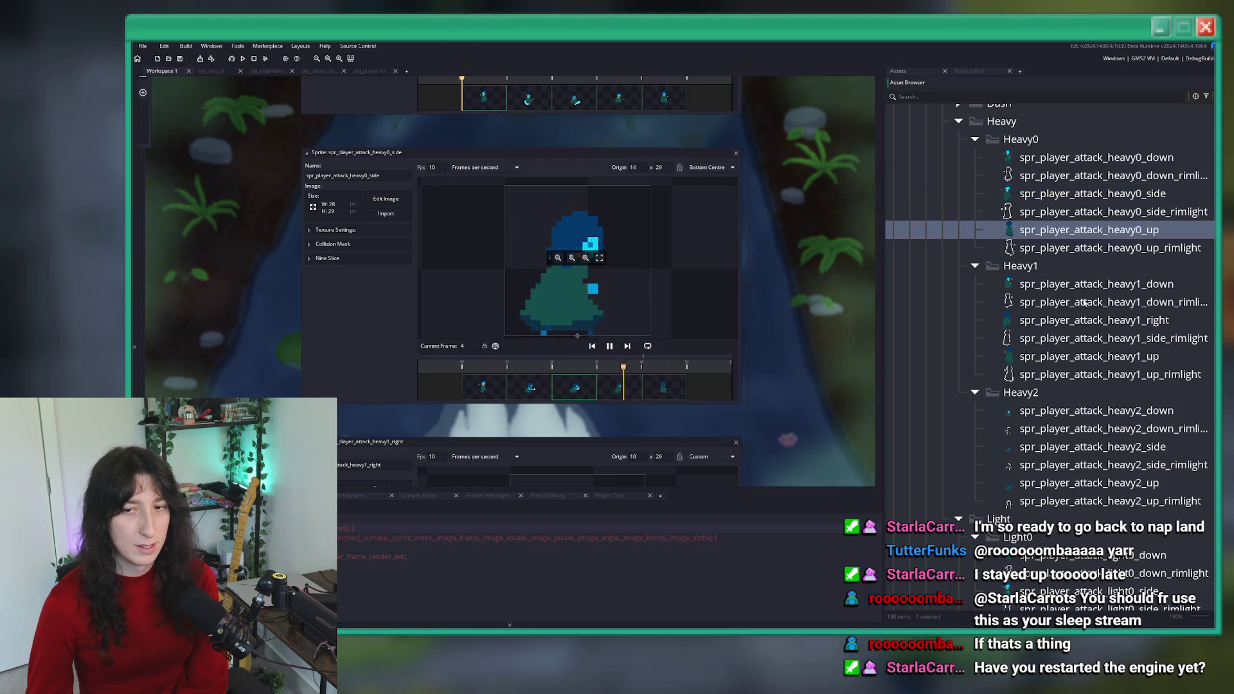
click(1100, 321)
click(706, 167)
click(707, 229)
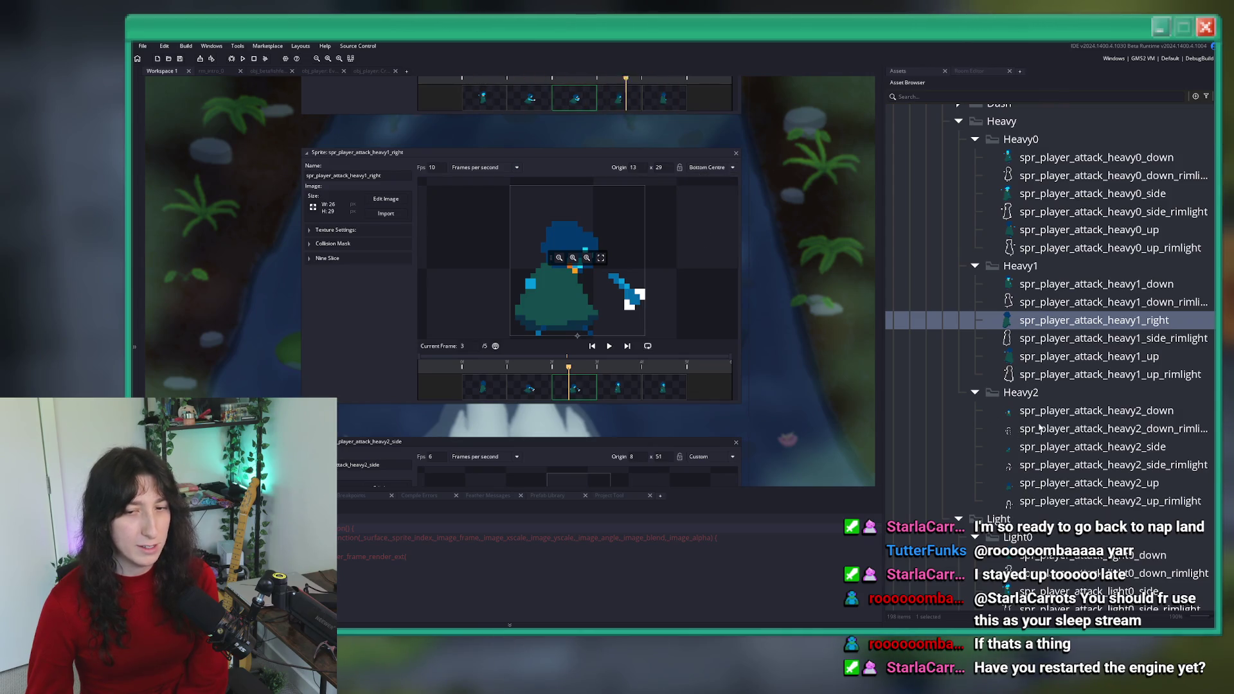
click(1086, 450)
click(707, 168)
click(717, 229)
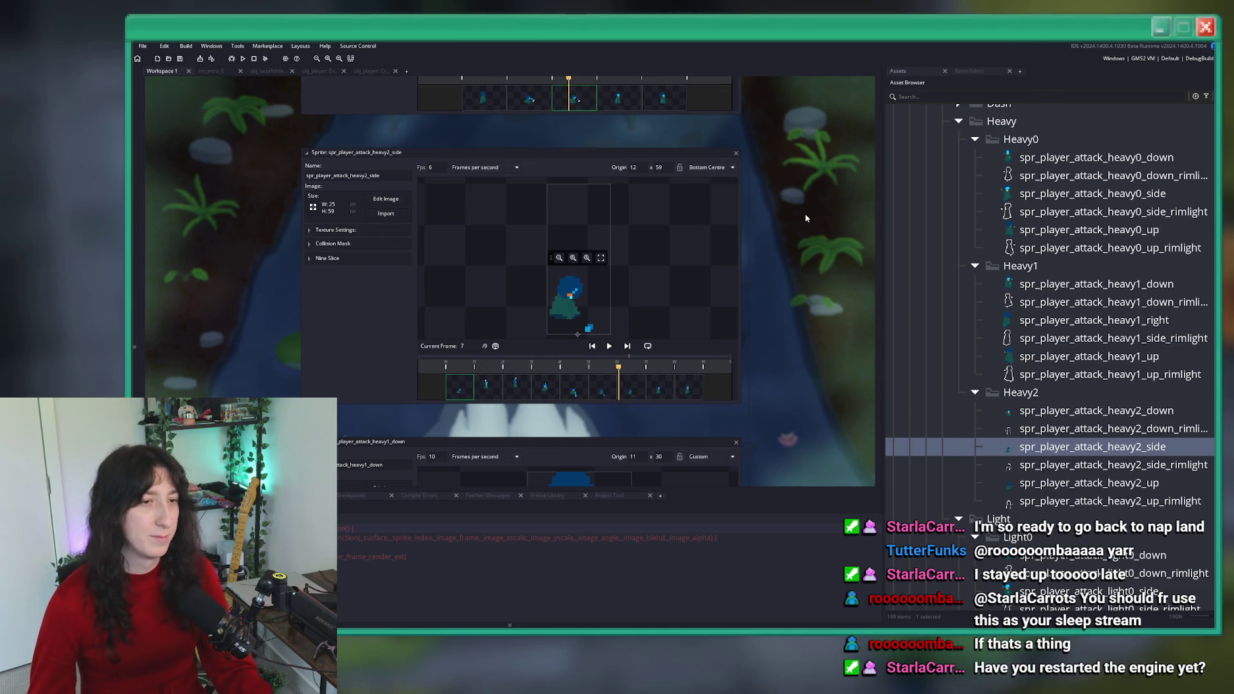
click(609, 346)
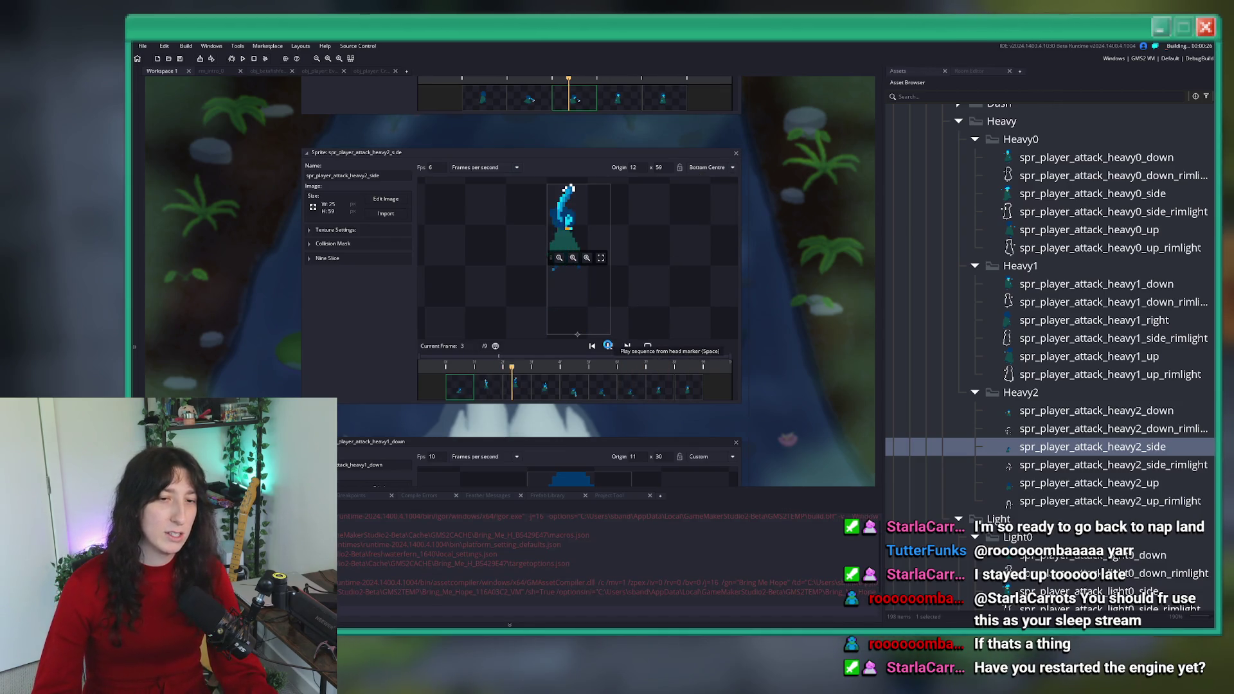
- Stop the preview, start Story mode, and walk and dash the player past the skill tutorials
click(607, 346)
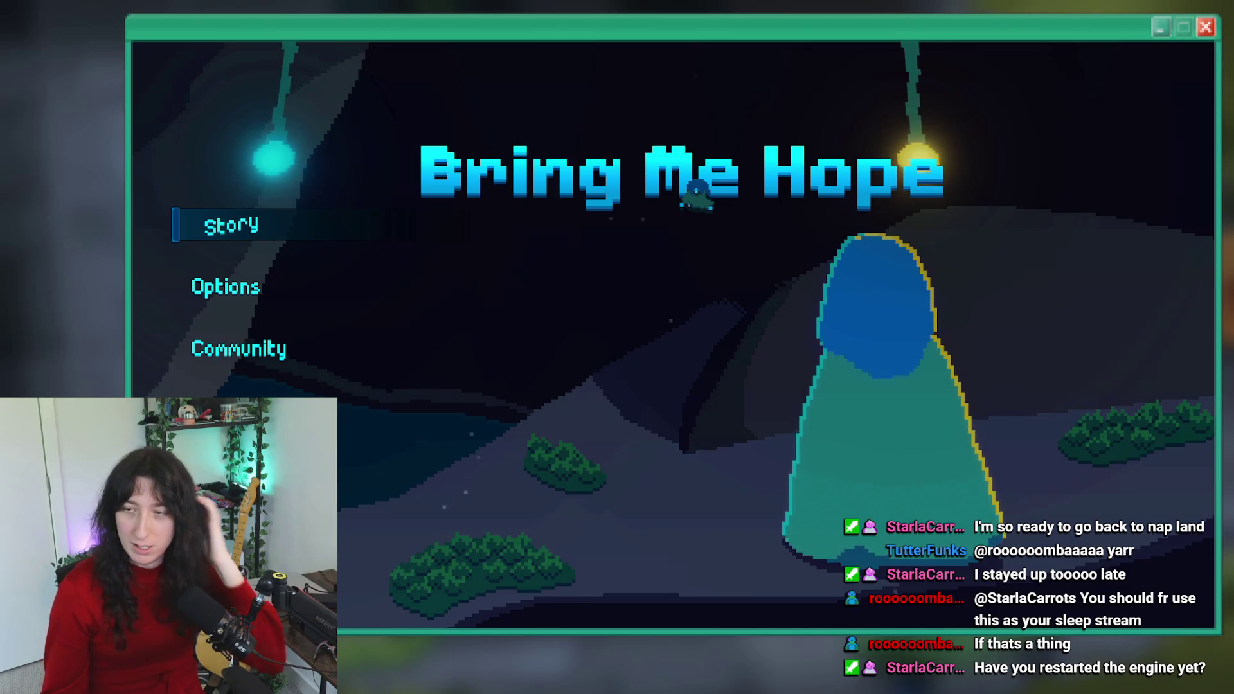
click(253, 216)
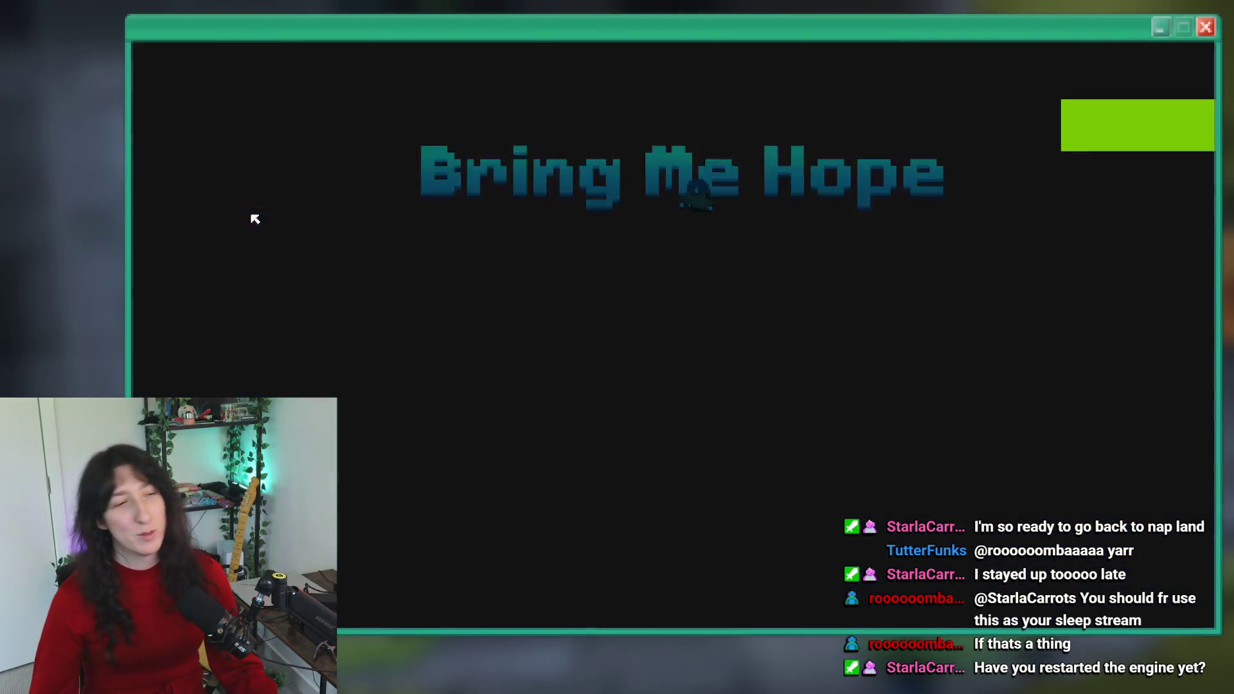
key(d)
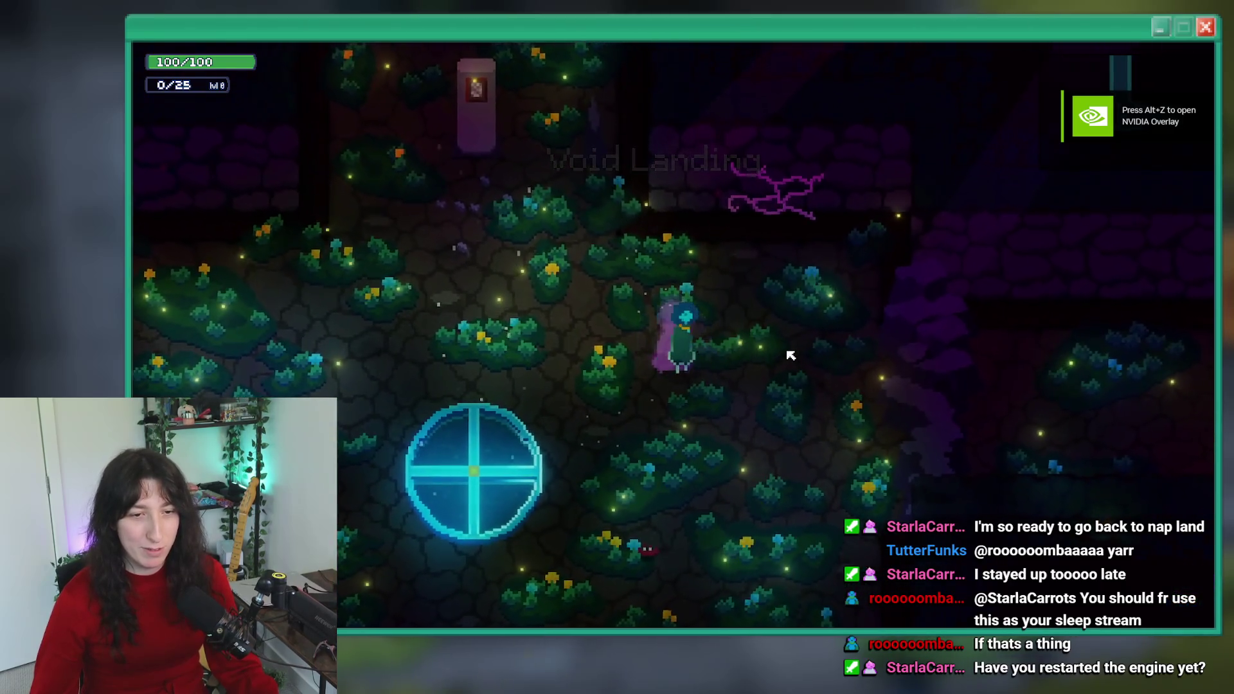
key(a)
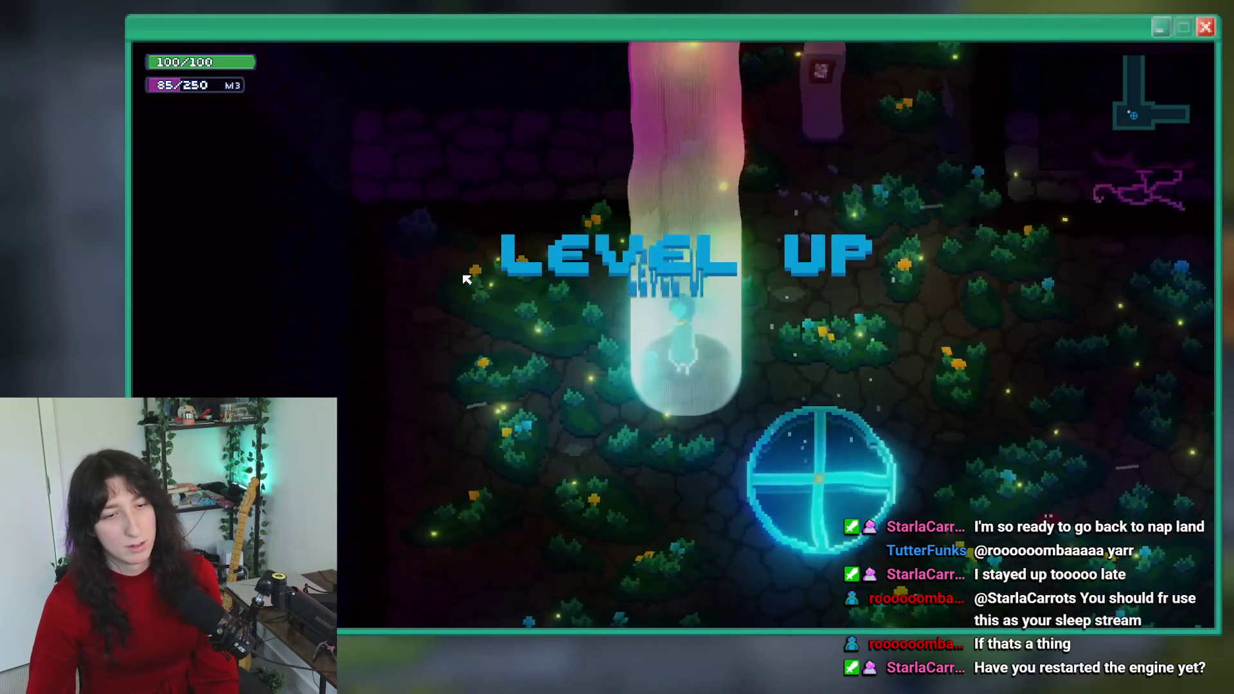
key(BackSpace)
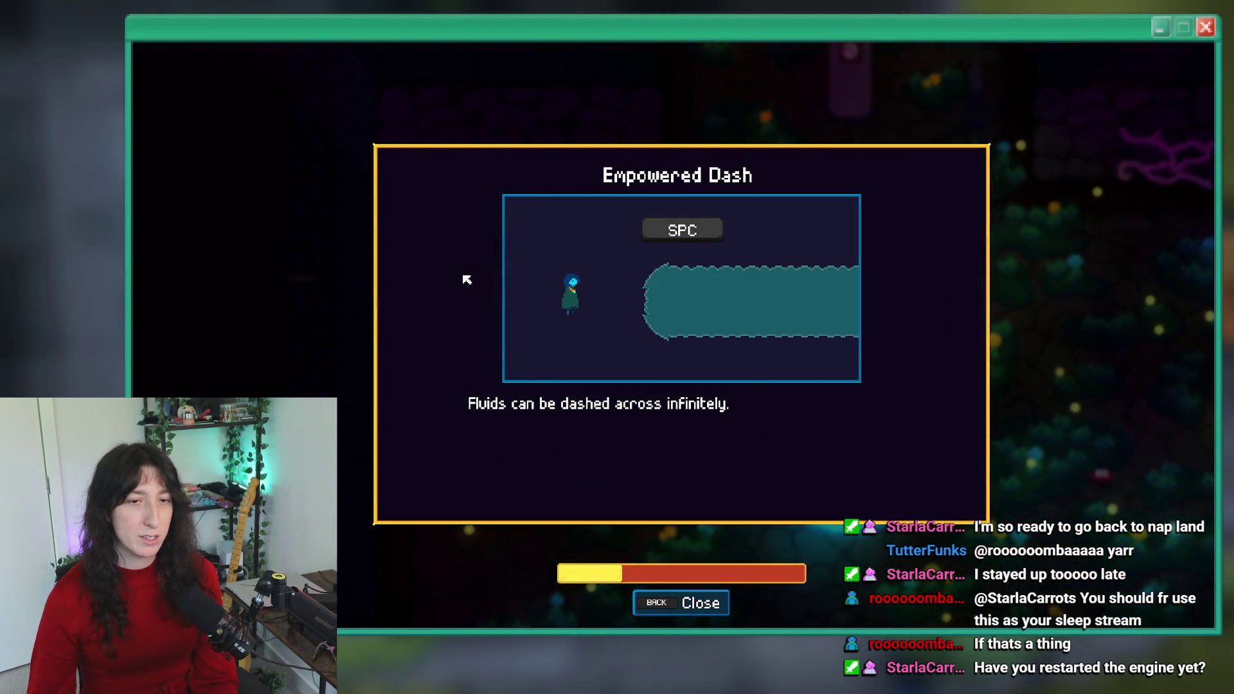
key(BackSpace)
key(BackSpace)
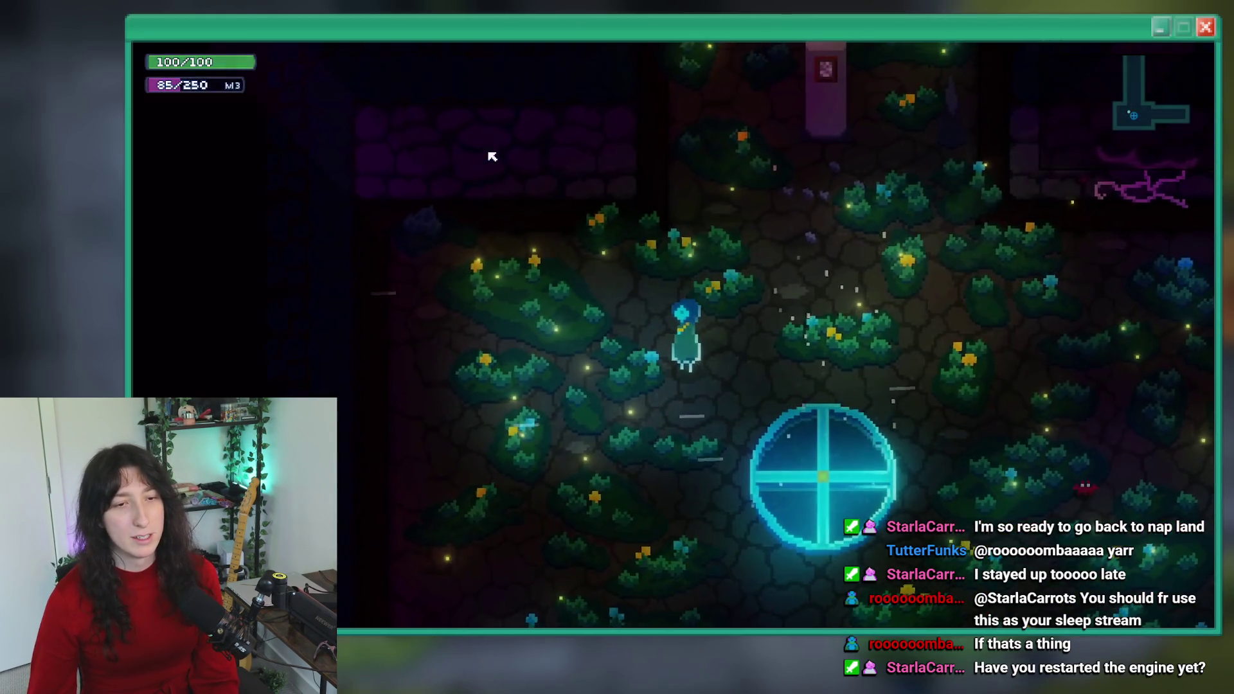
key(w)
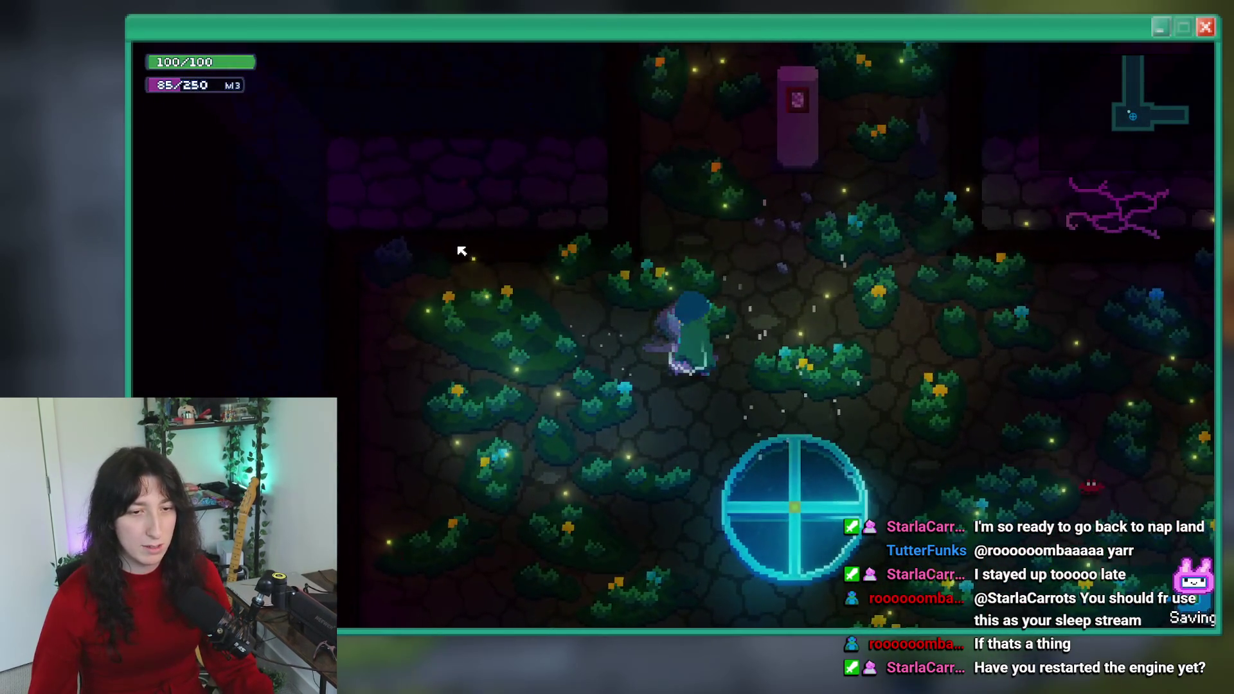
key(w)
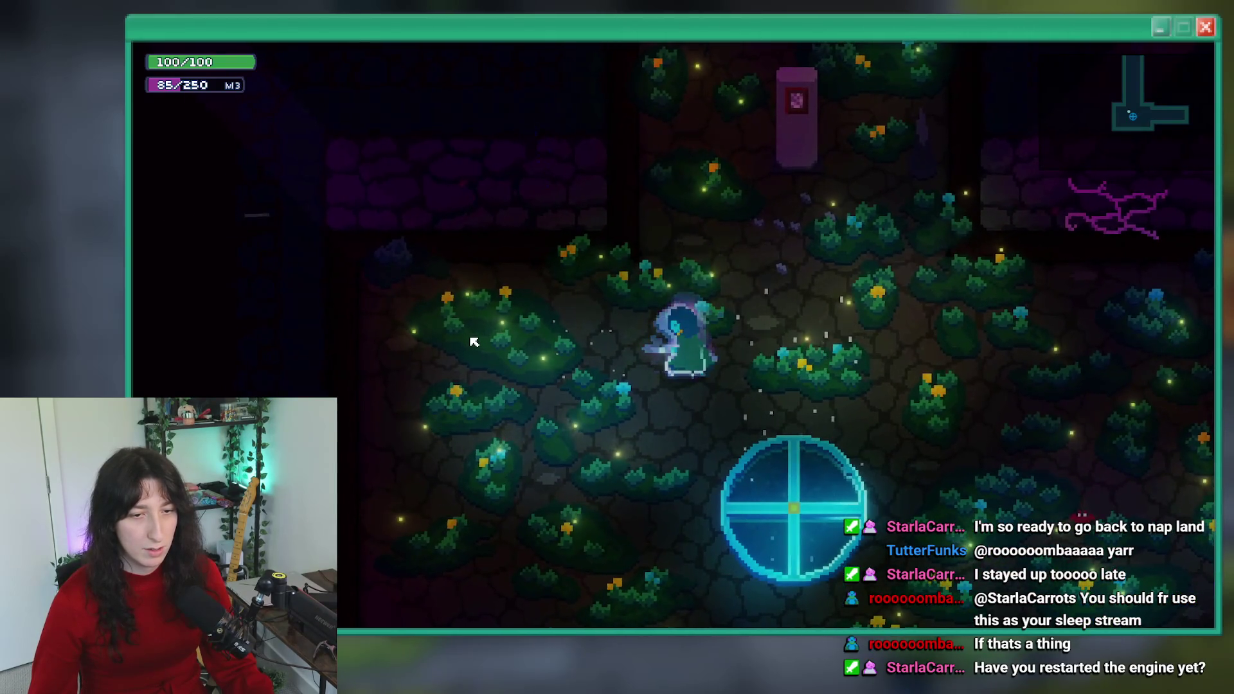
key(w)
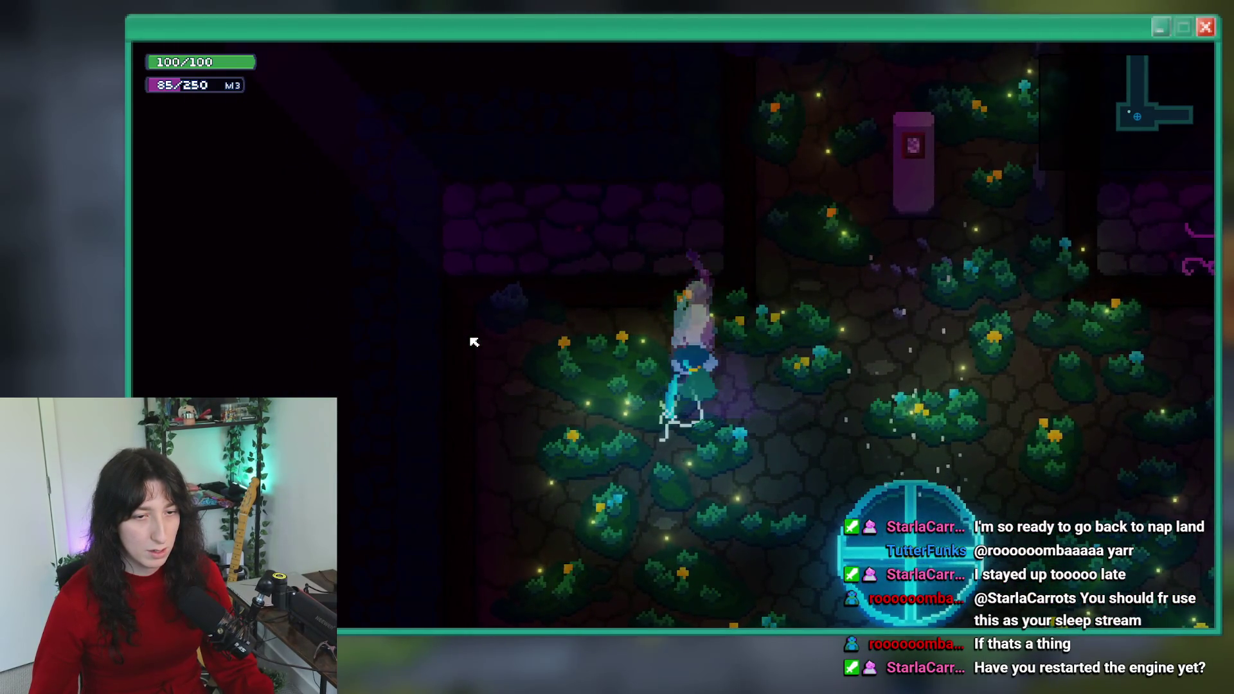
- Disable the Physics Quality graphics option from the pause menu and resume play
key(Escape)
key(Down)
key(Return)
key(Down)
key(Down)
key(Return)
key(Down)
key(Down)
key(Down)
key(Down)
key(Left)
key(Escape)
- Swing heavy attacks up, left and right around the garden room, then close the game
key(d)
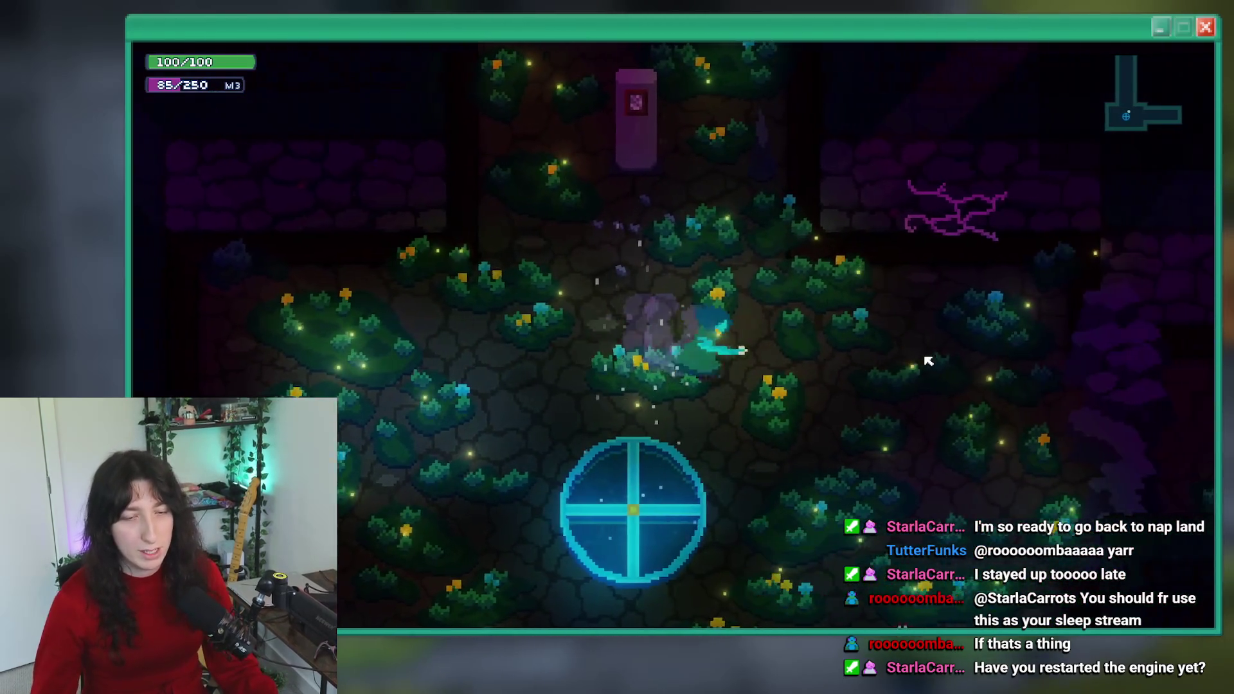
key(d)
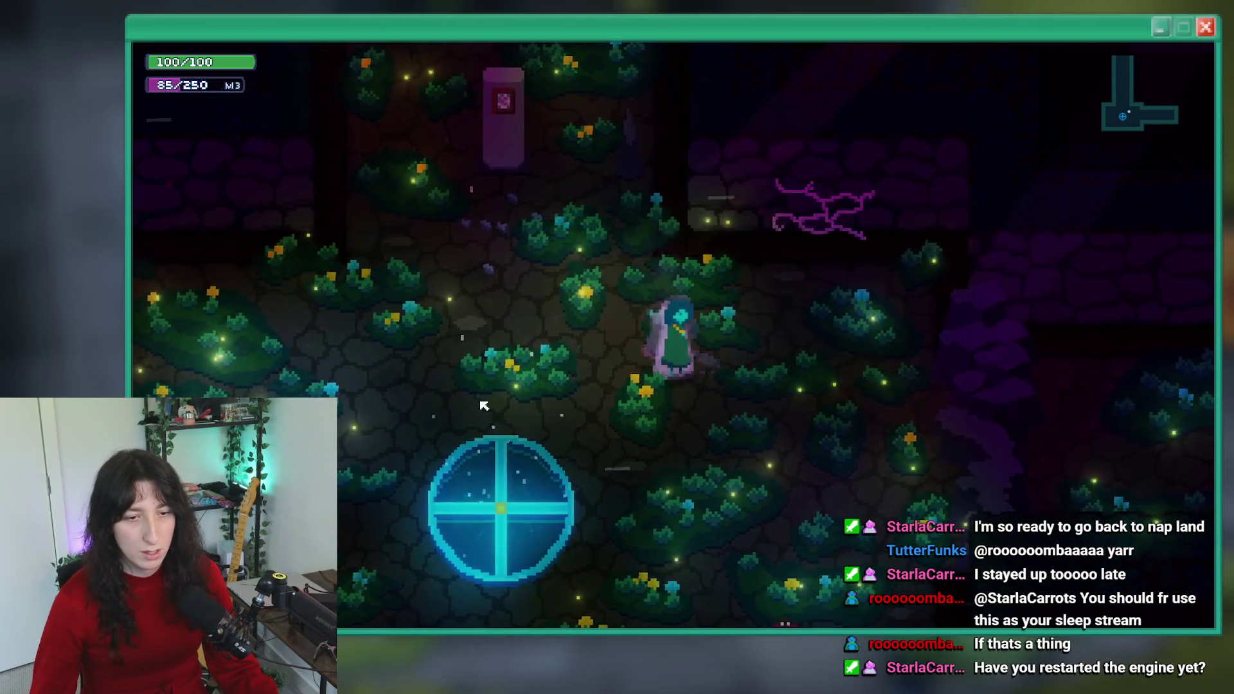
key(a)
key(w)
key(w)
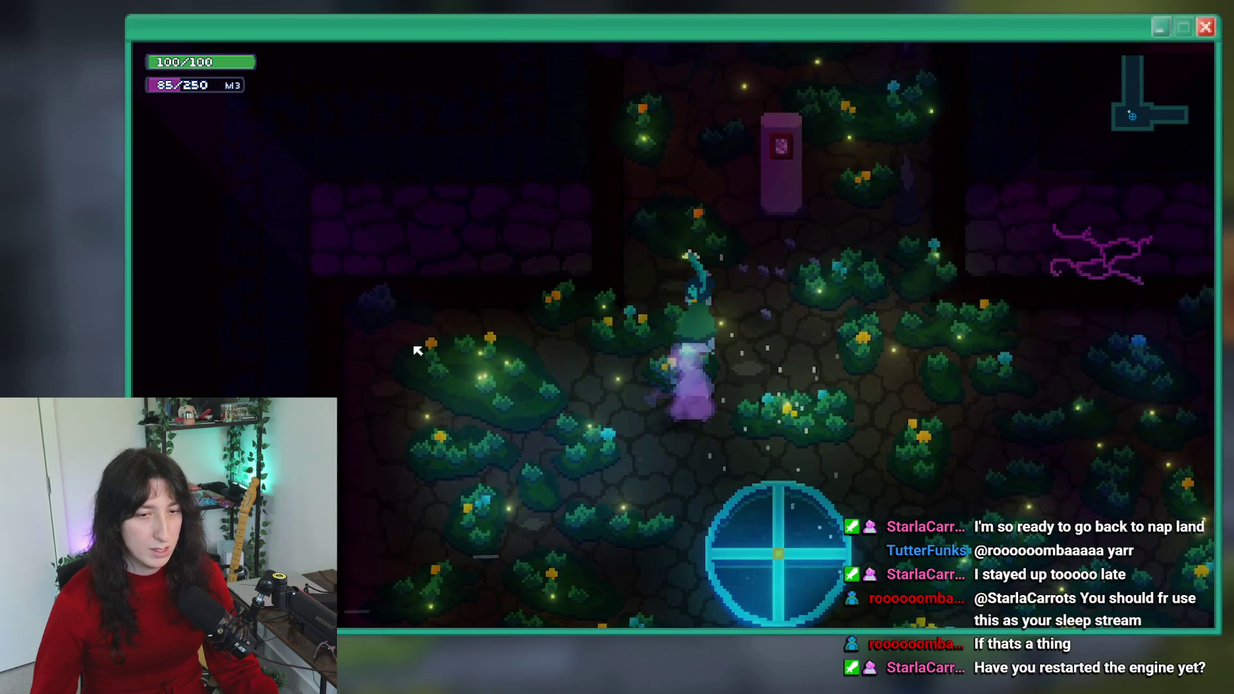
key(s)
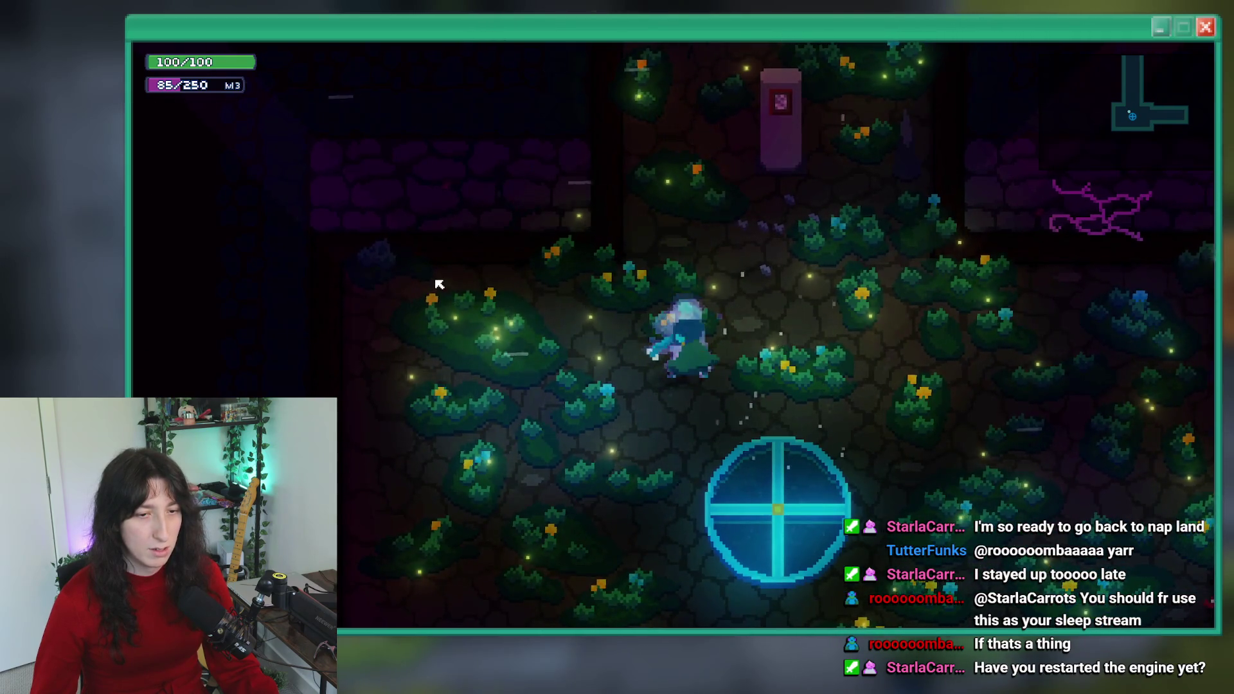
key(w)
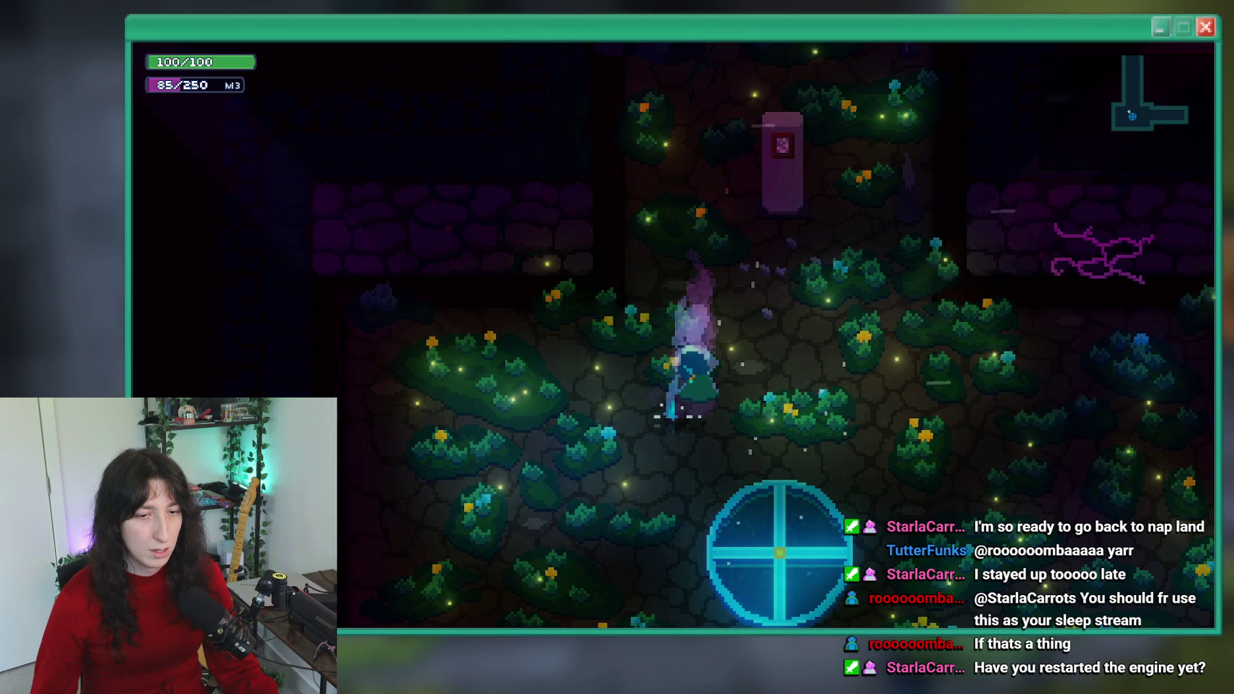
click(421, 315)
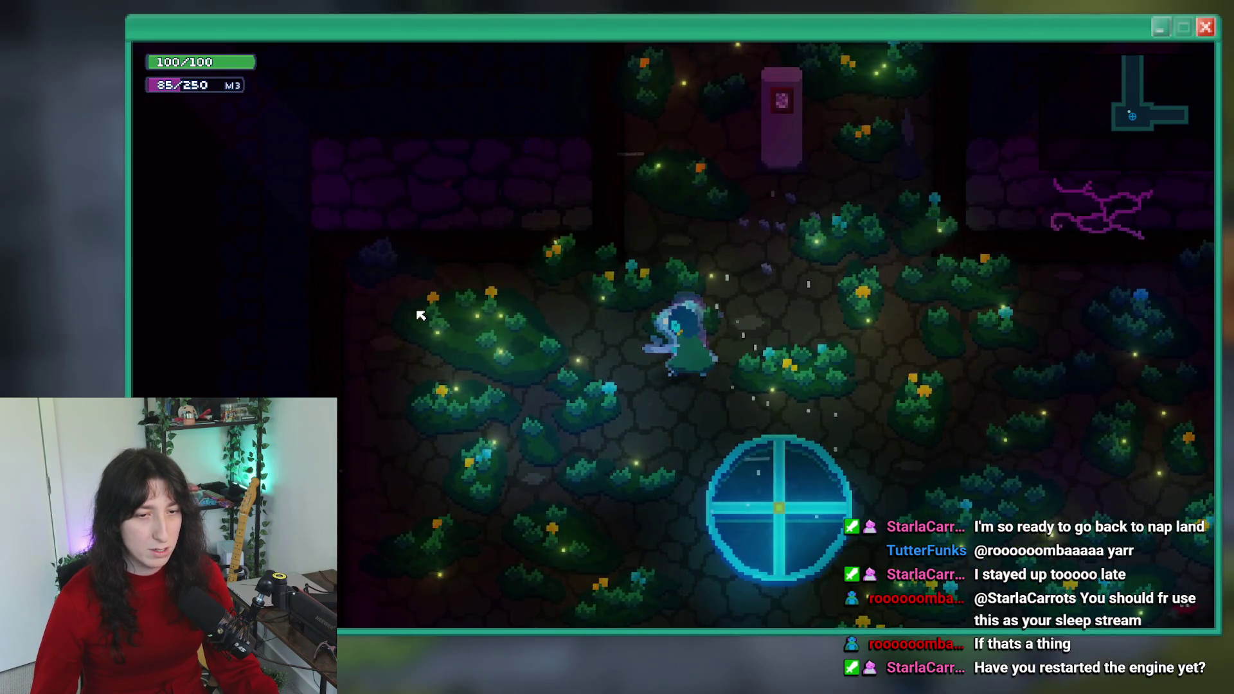
key(w)
key(s)
key(d)
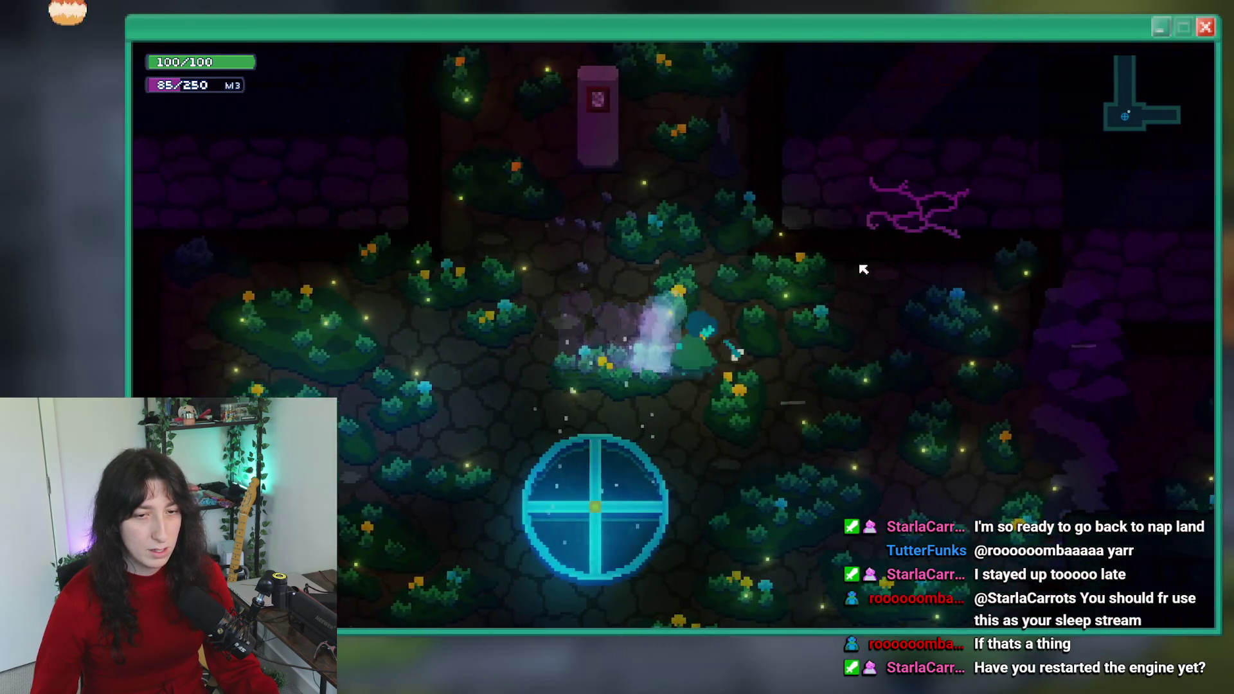
key(a)
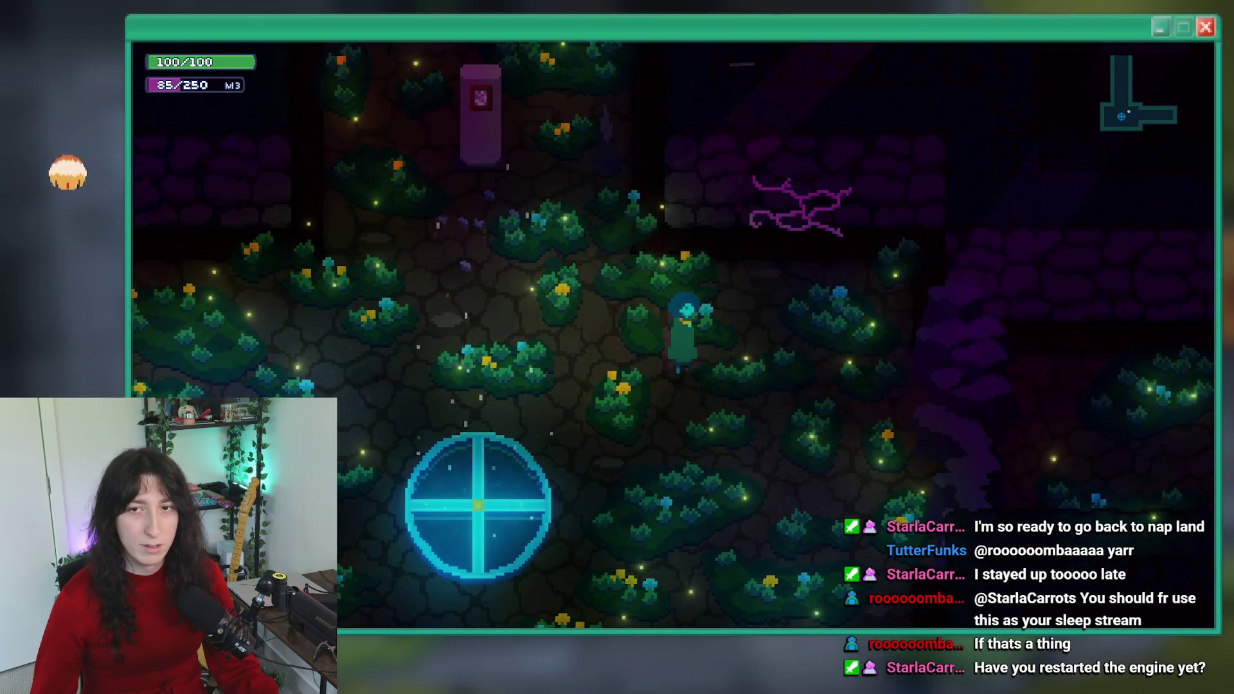
key(alt+F4)
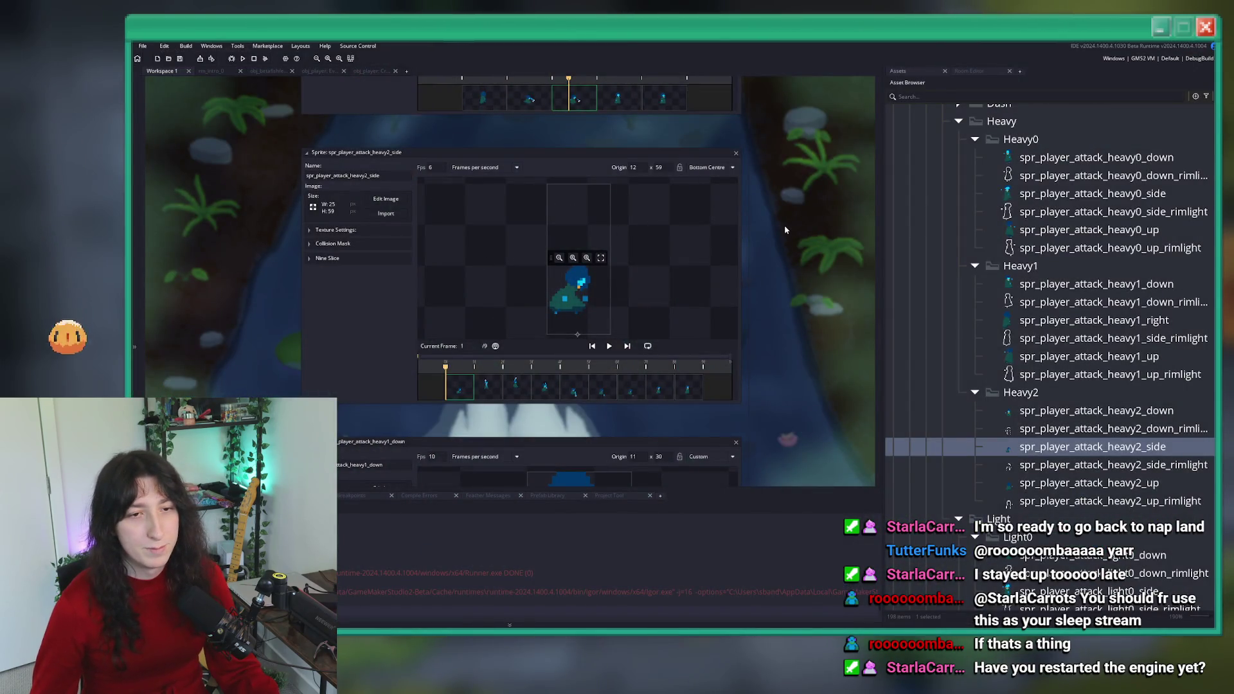
- Check the heavy0_side and heavy1_right sprite origins, then rebuild the game to the Bring Me Hope title menu
scroll(651, 219, up, 2)
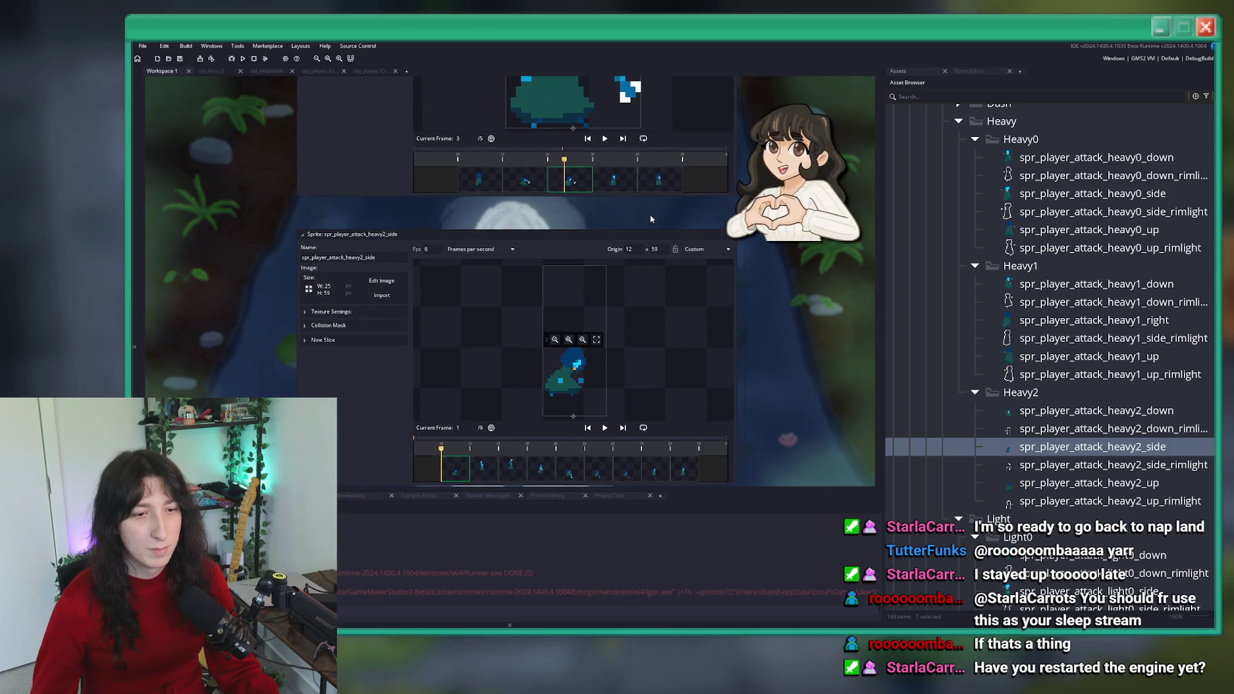
scroll(639, 275, down, 2)
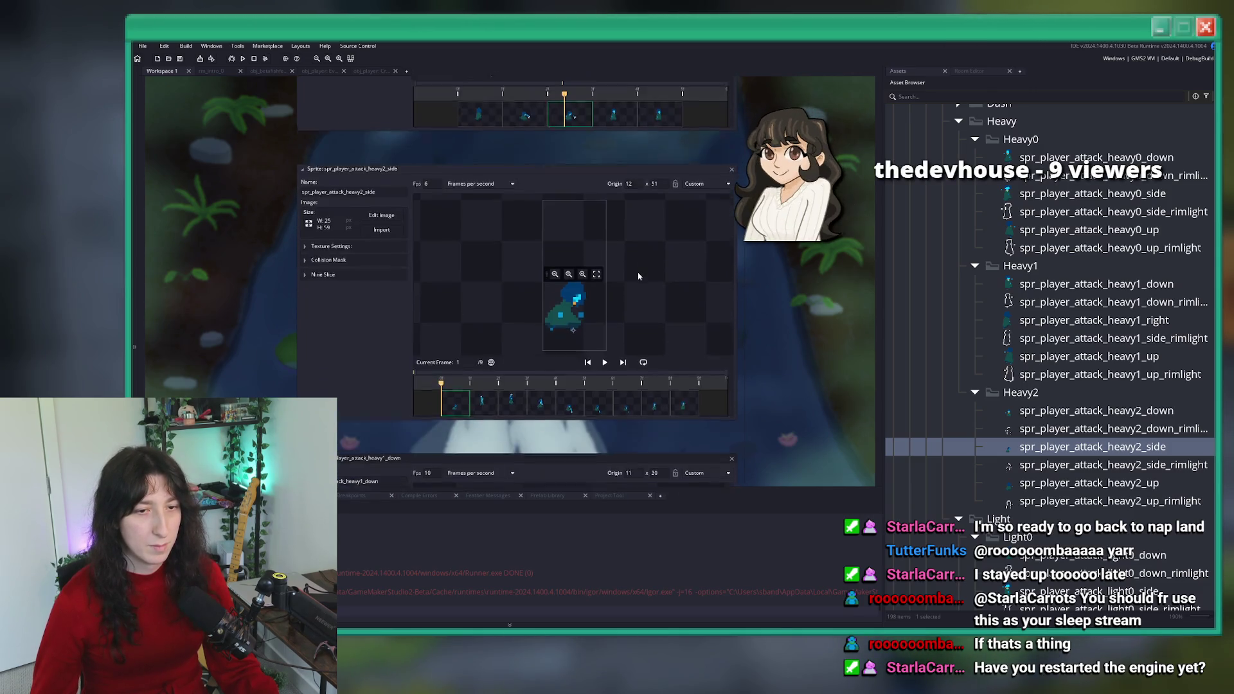
scroll(567, 125, up, 8)
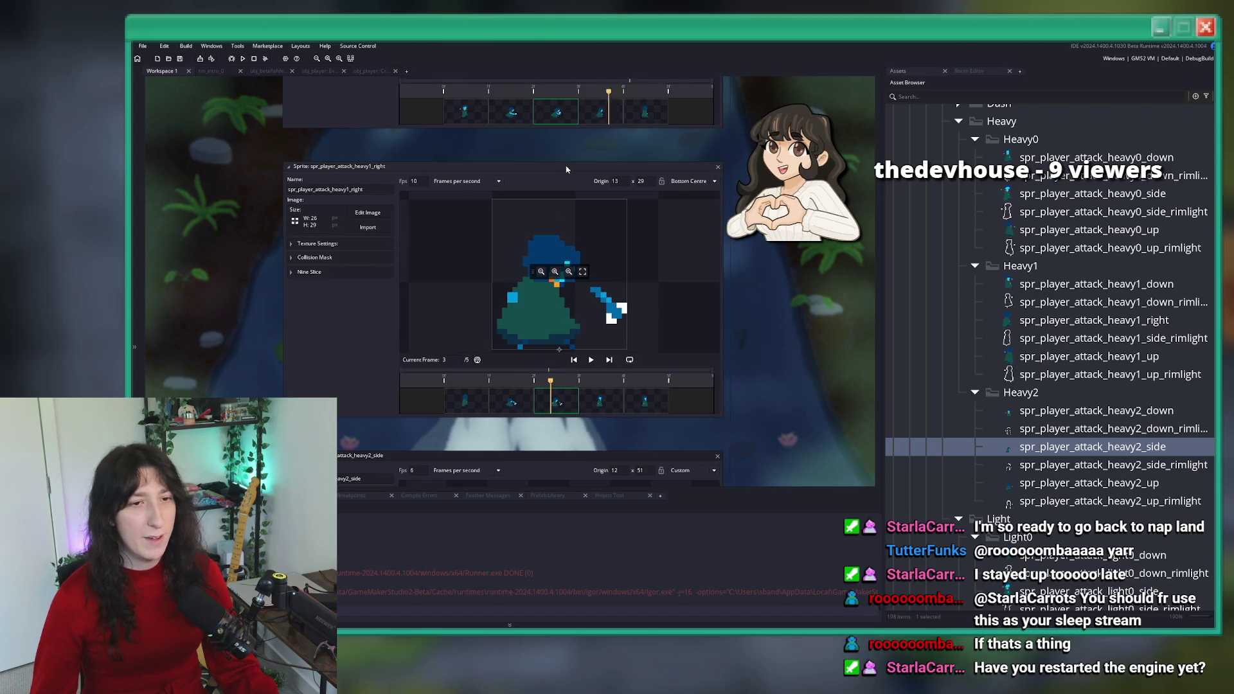
scroll(570, 144, up, 6)
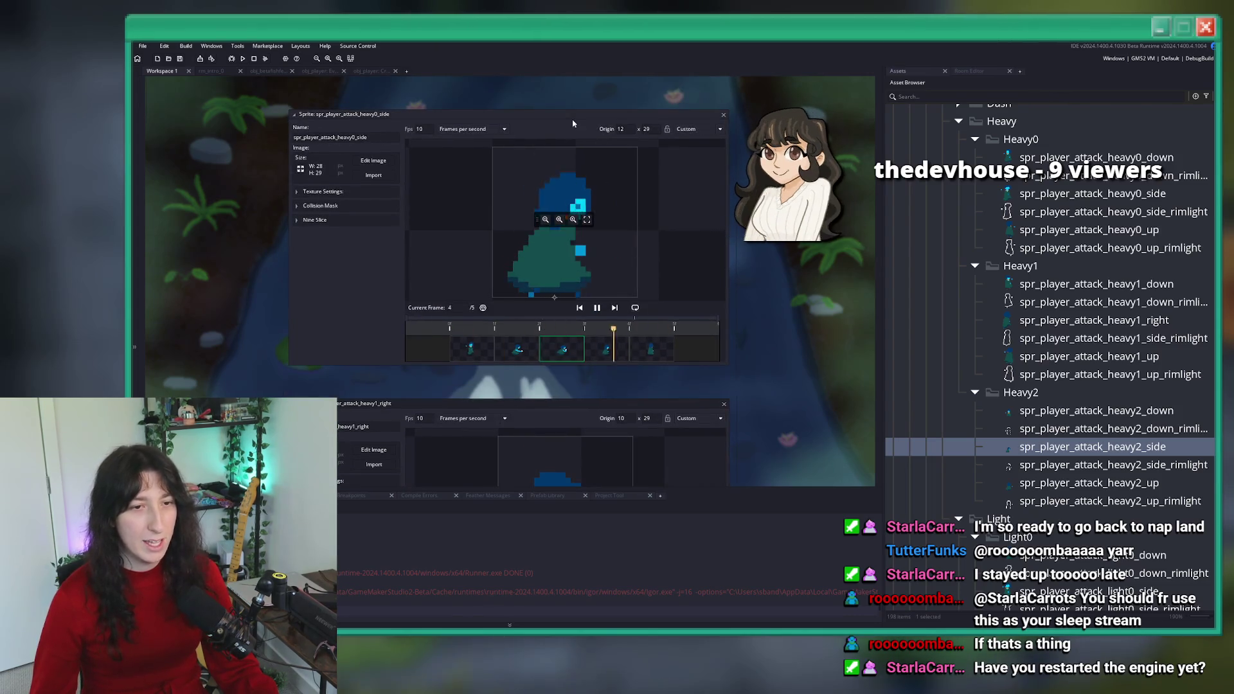
key(F5)
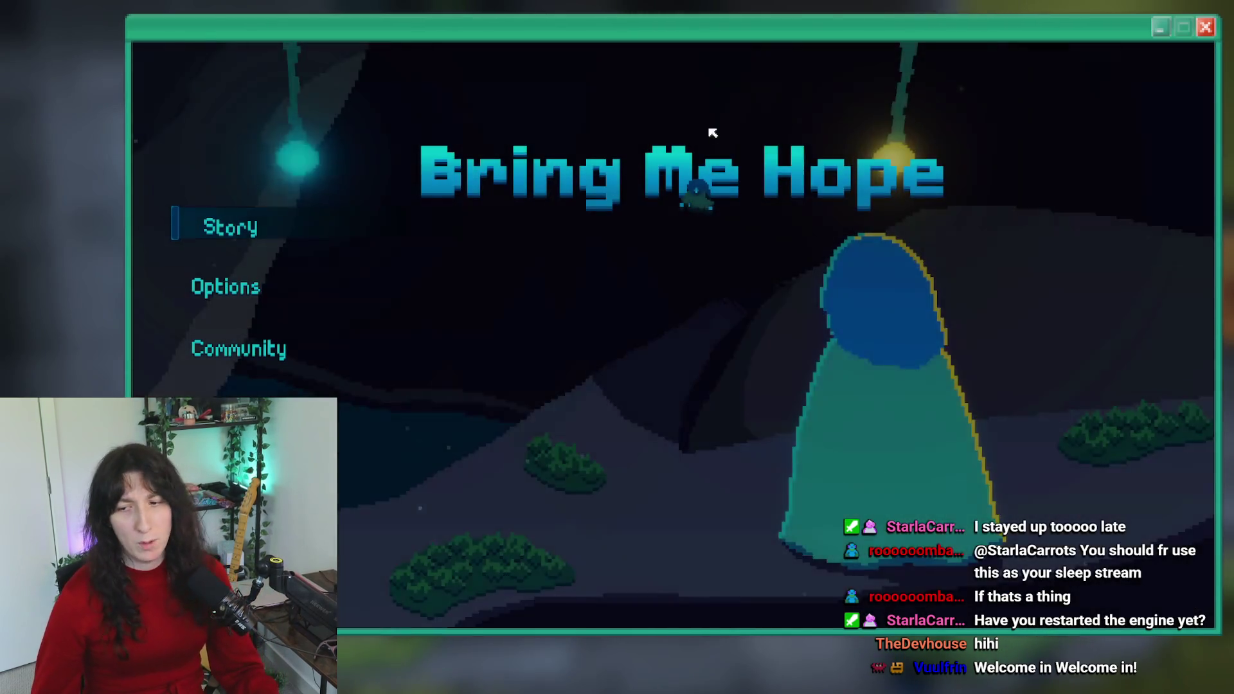
- Start a Story run and walk the player right, down, then left around Void Landing
click(244, 221)
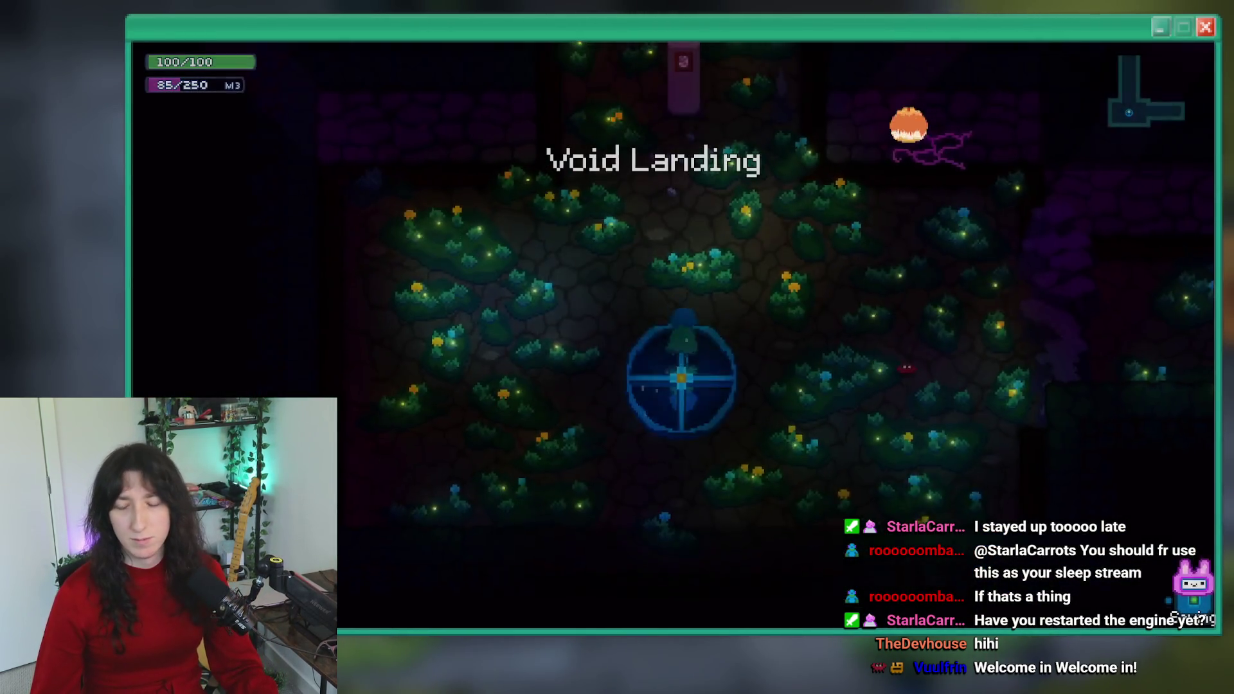
key(d)
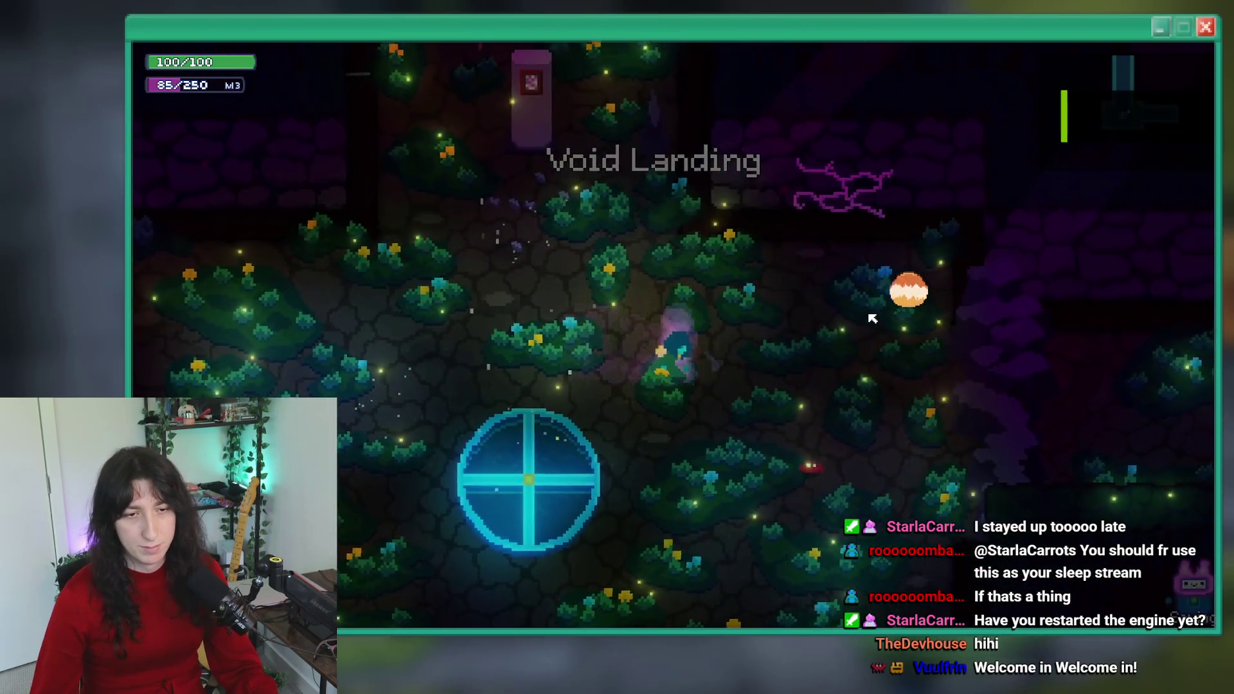
key(s)
key(a)
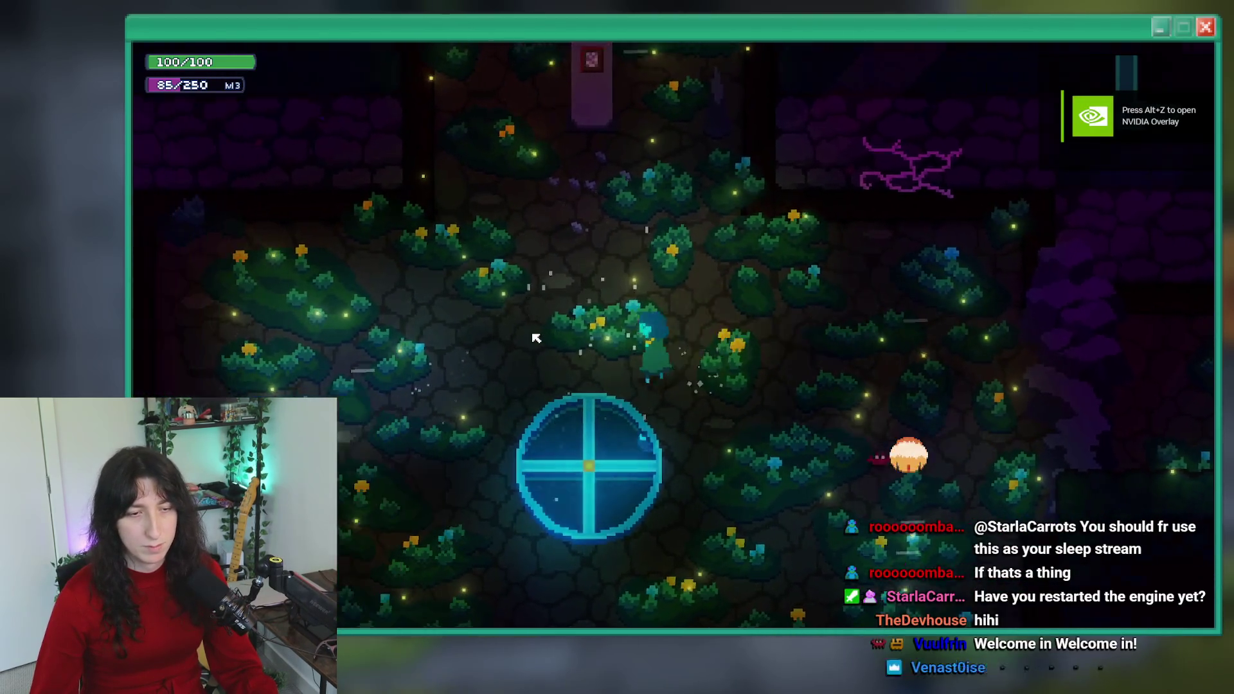
key(a)
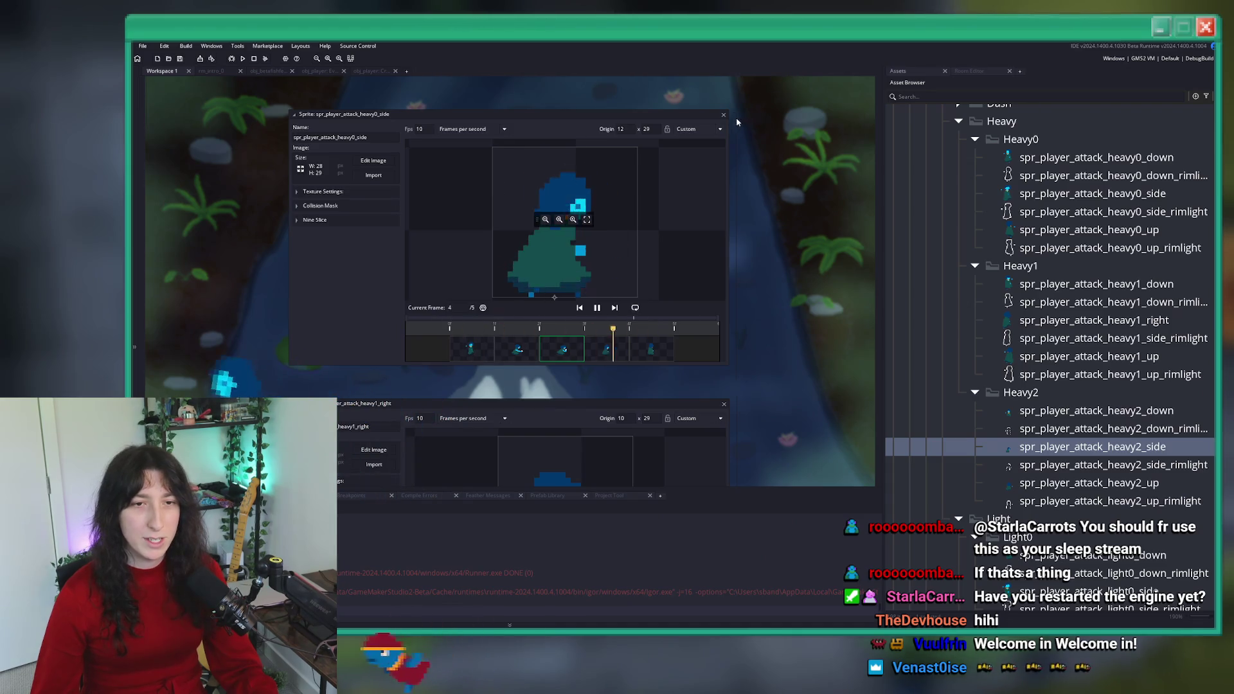
- Bring up obj_player's Create code at the player_frame_render palette function
scroll(709, 190, down, 3)
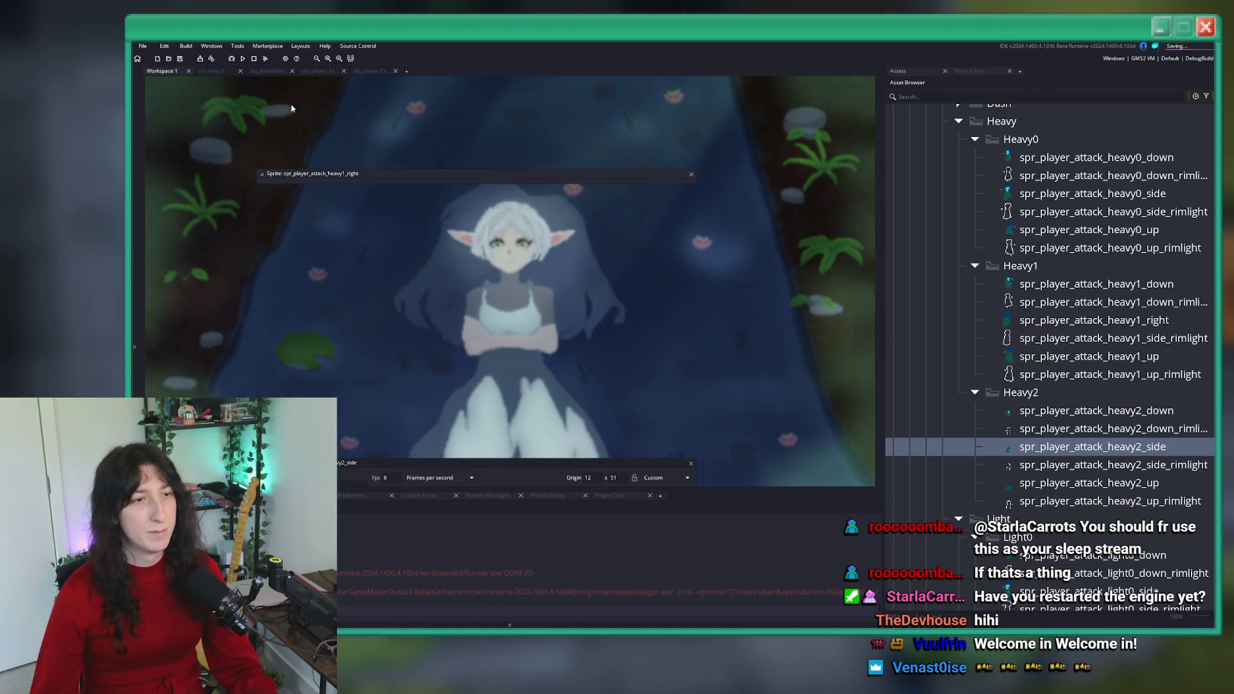
click(359, 73)
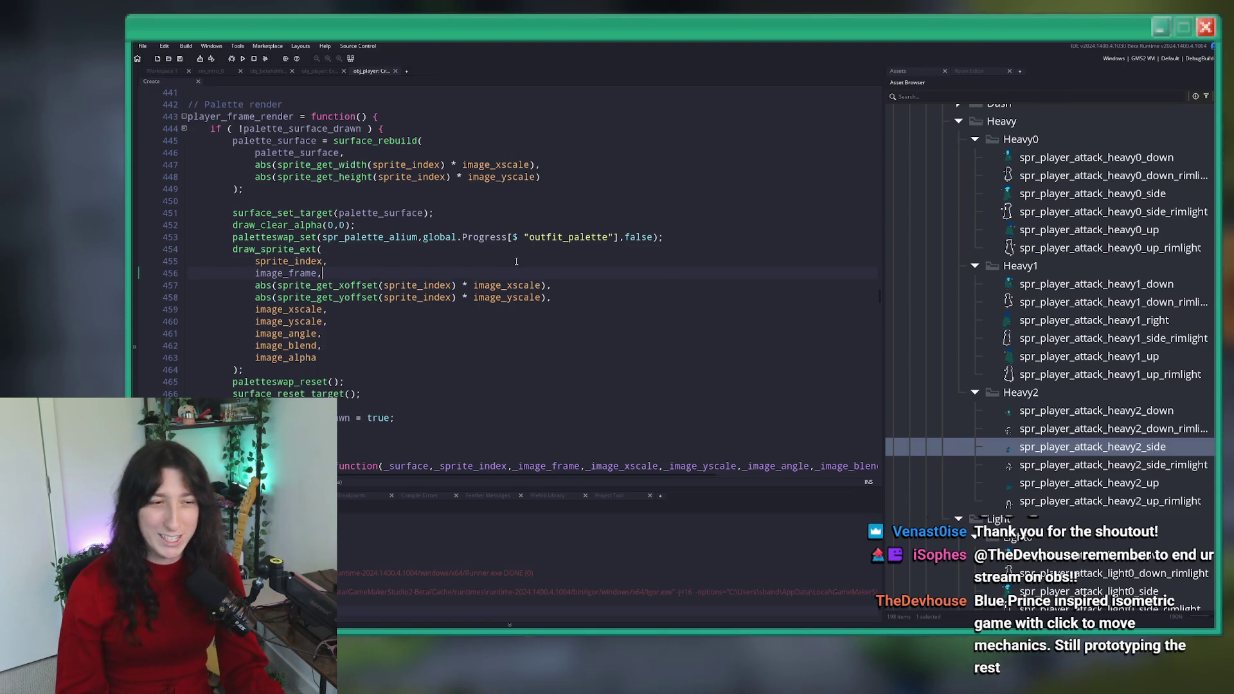
right_click(474, 261)
click(431, 261)
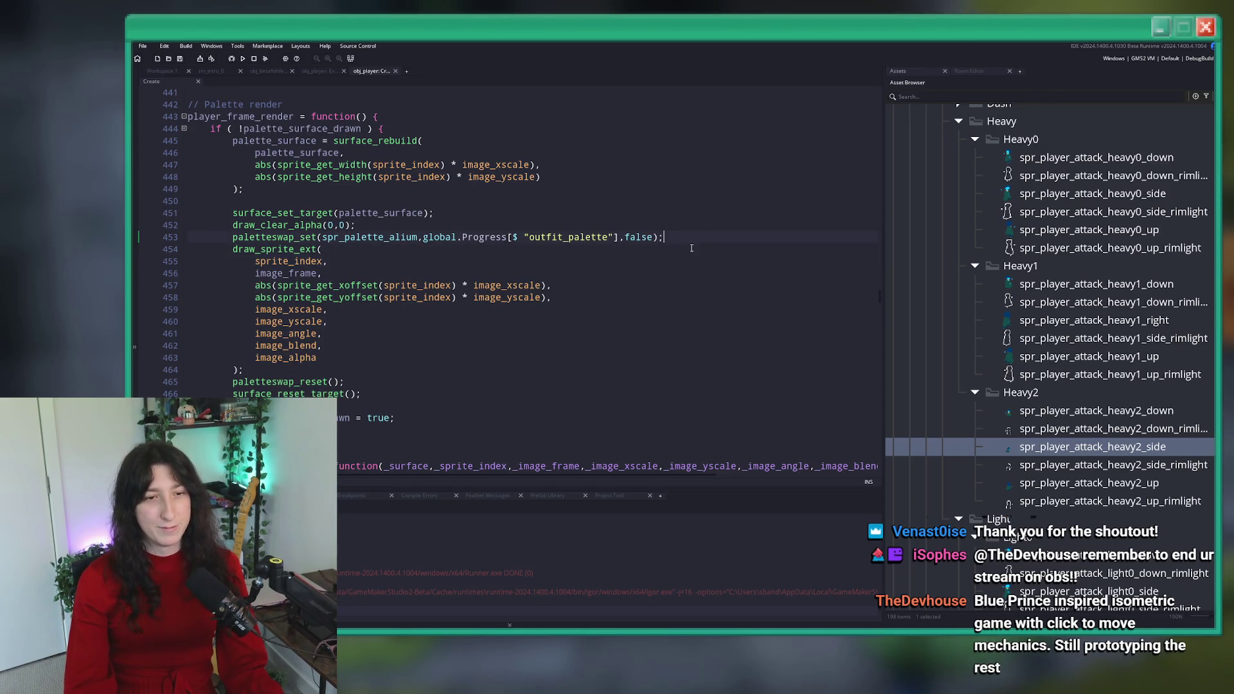
click(409, 285)
mouse_move(266, 291)
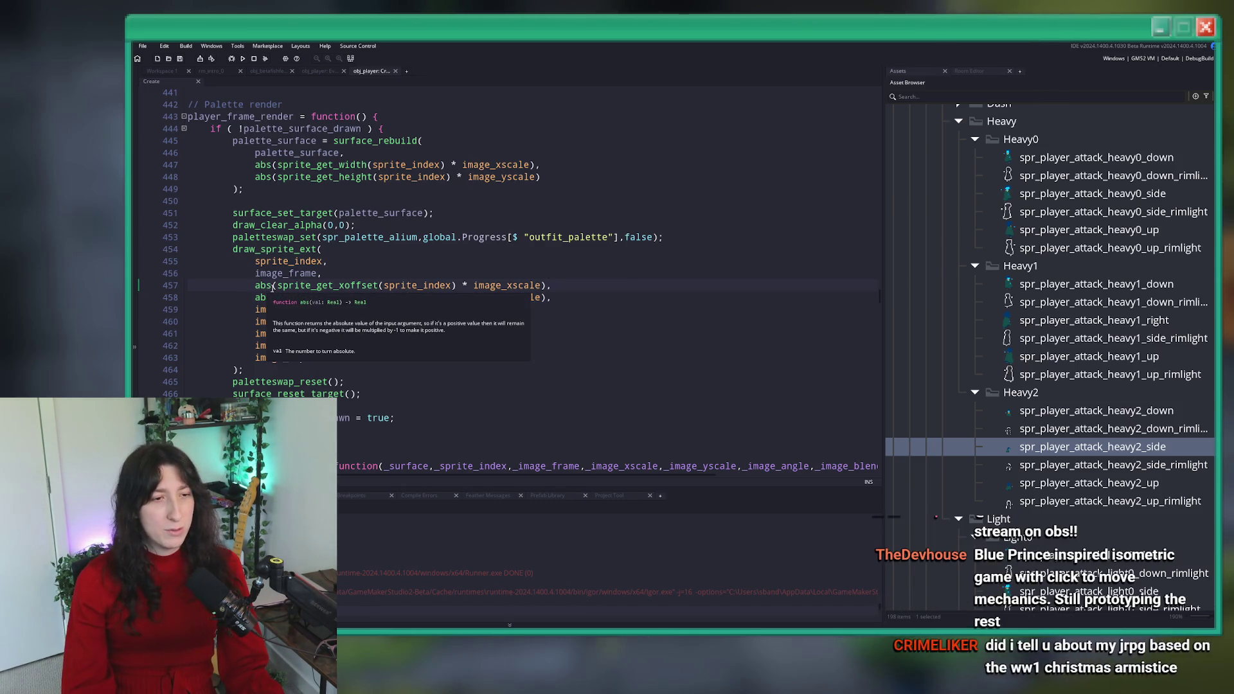
click(279, 286)
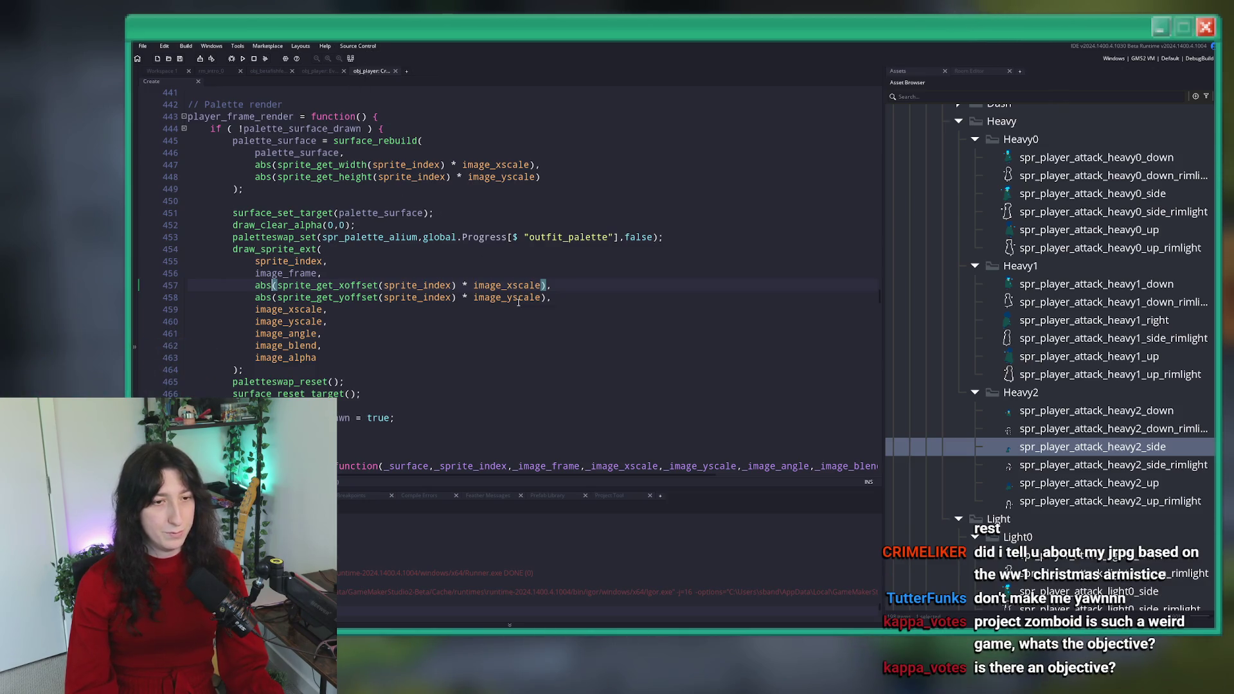
mouse_move(518, 302)
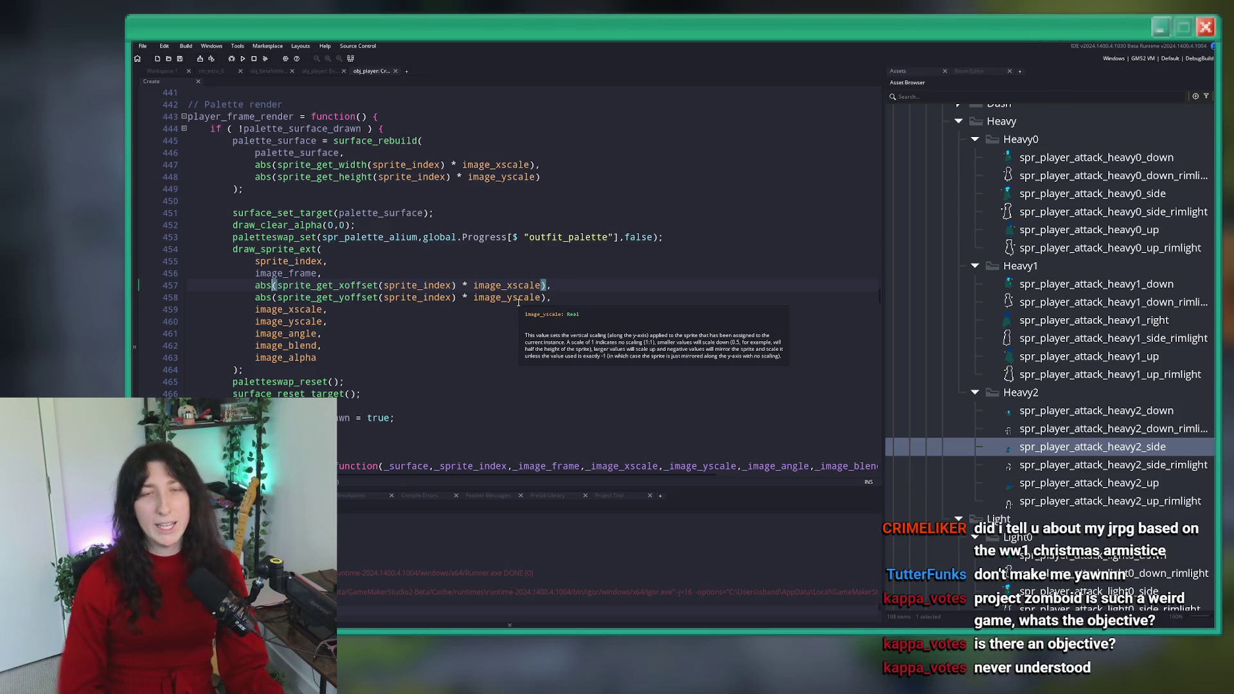
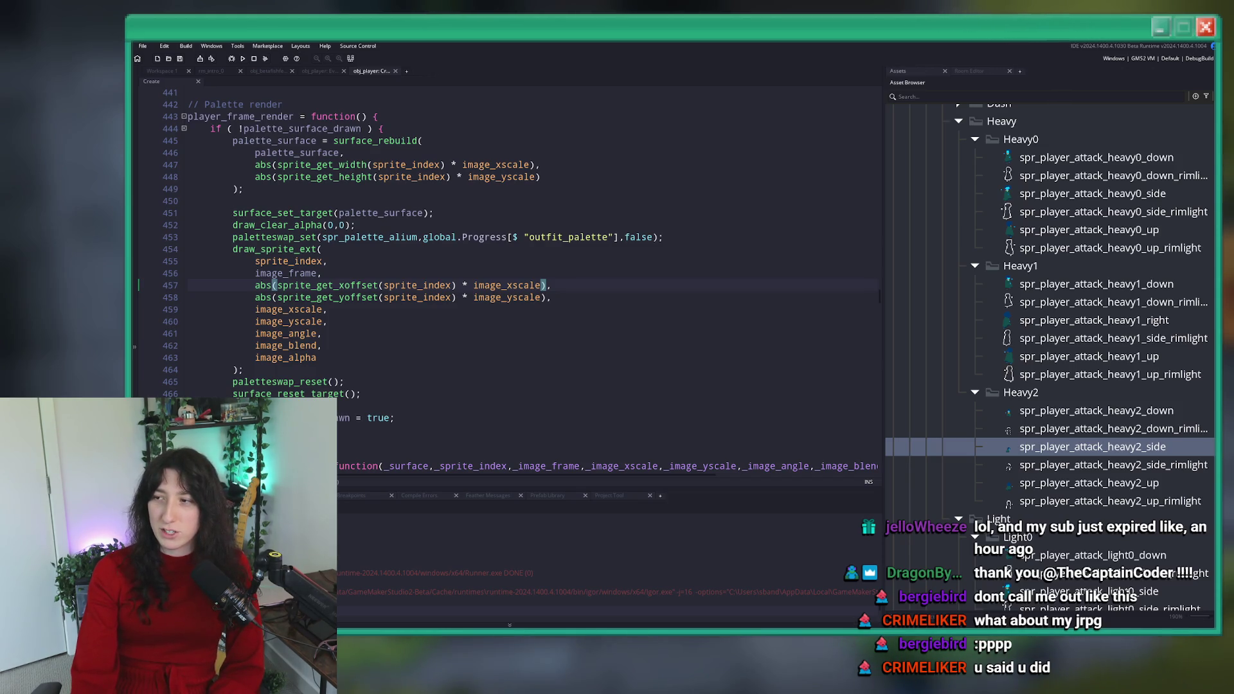
- Dismiss the Twitch Stream Manager notification, then bring up the offline channel's About page in the browser
key(alt+Tab)
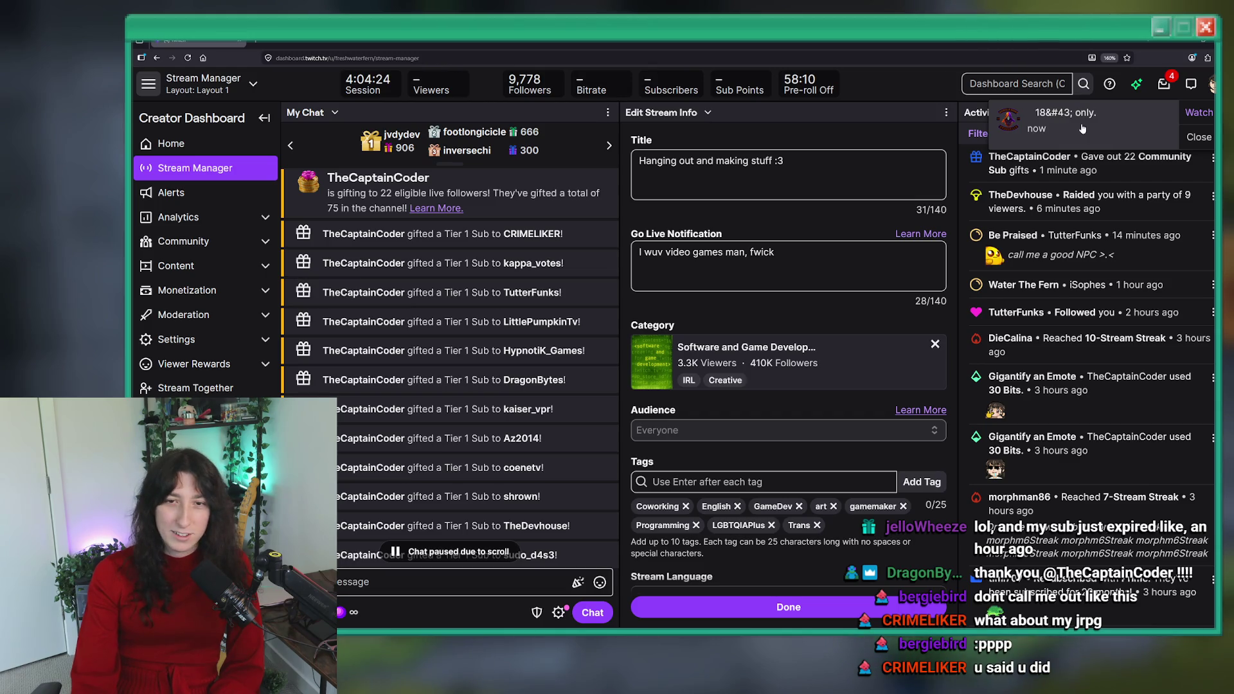
click(1194, 139)
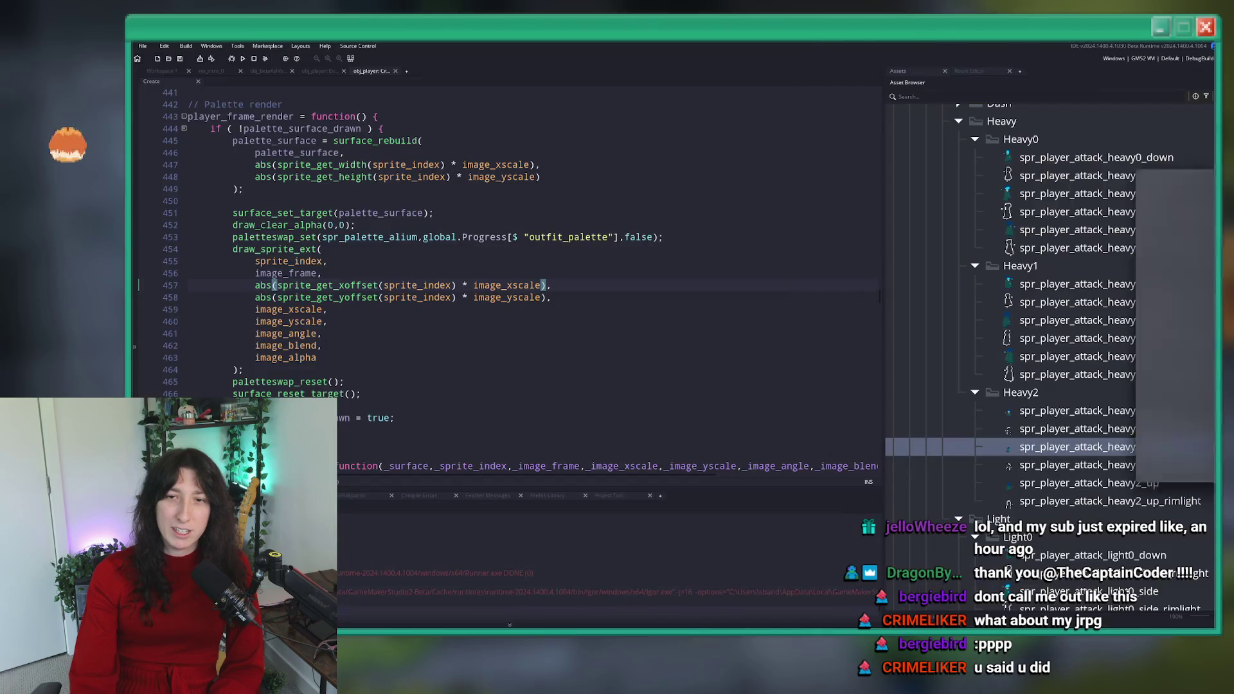
key(alt+Tab)
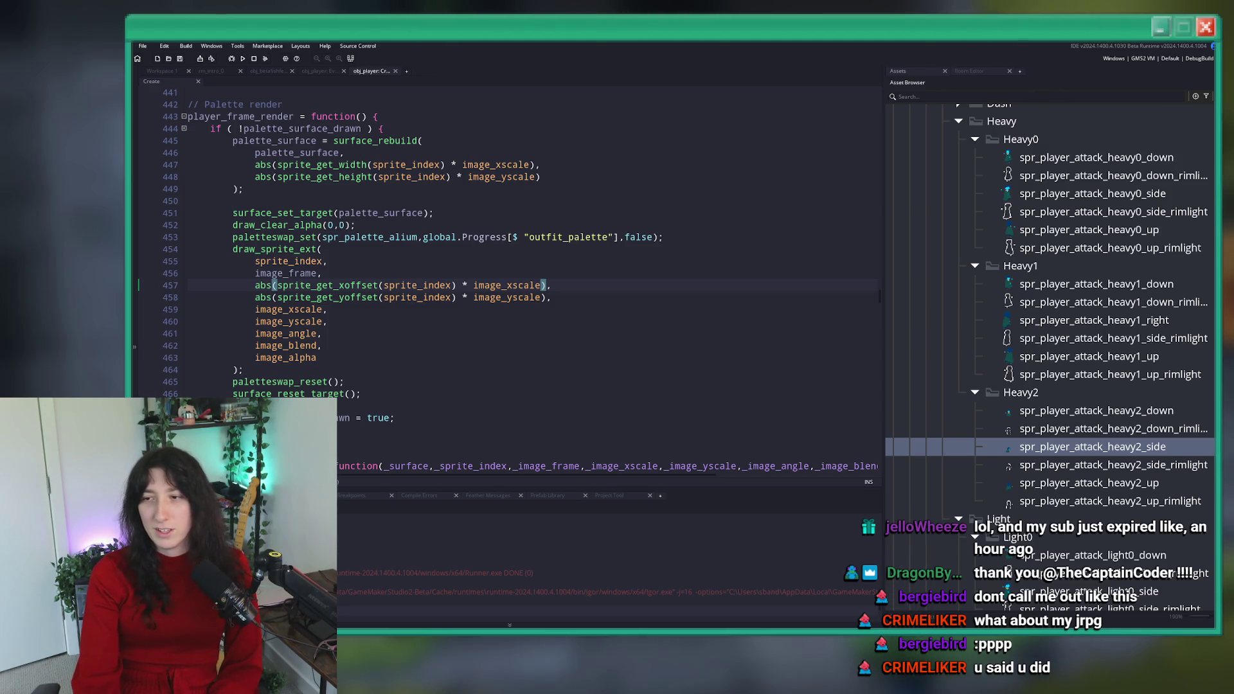
key(alt+Tab)
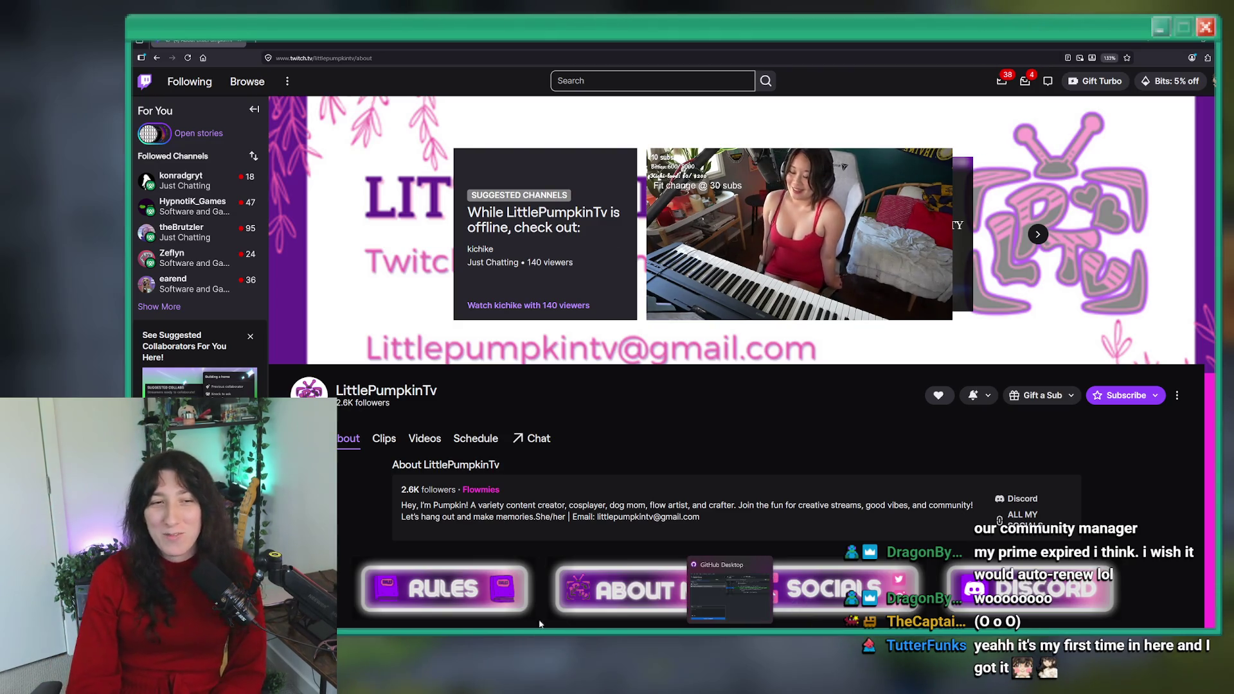
- Pause the suggested channel's live preview player on the About page
scroll(747, 313, down, 3)
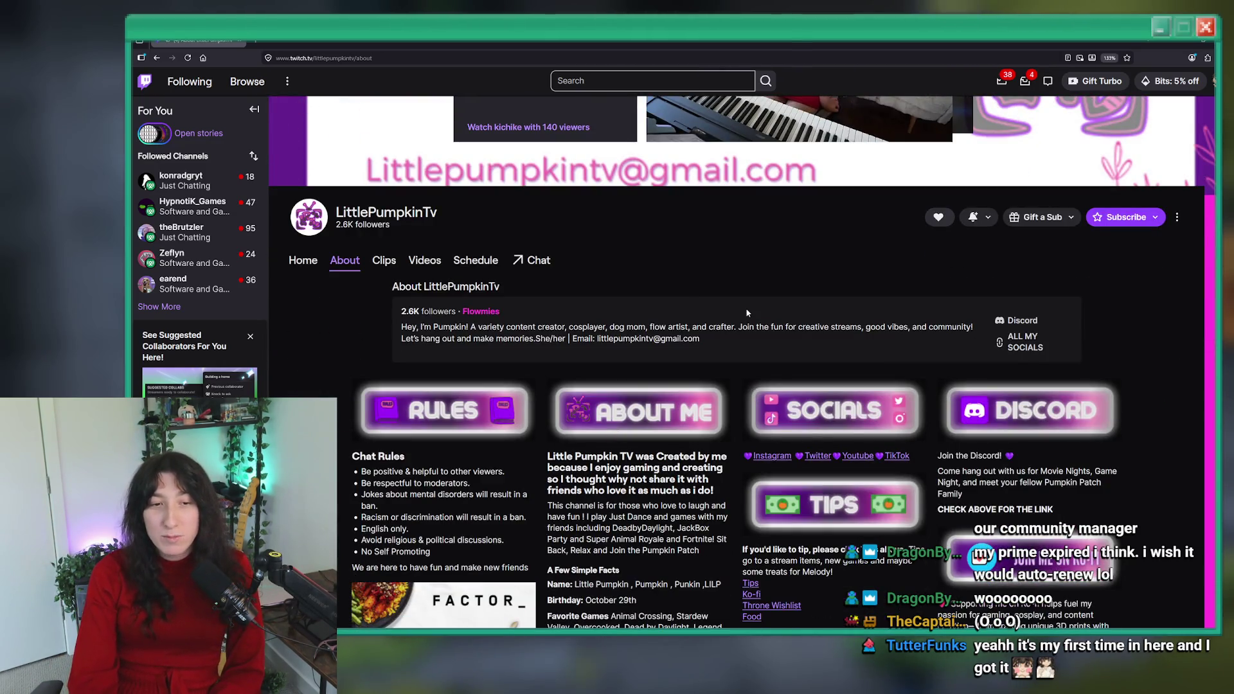
scroll(747, 313, up, 3)
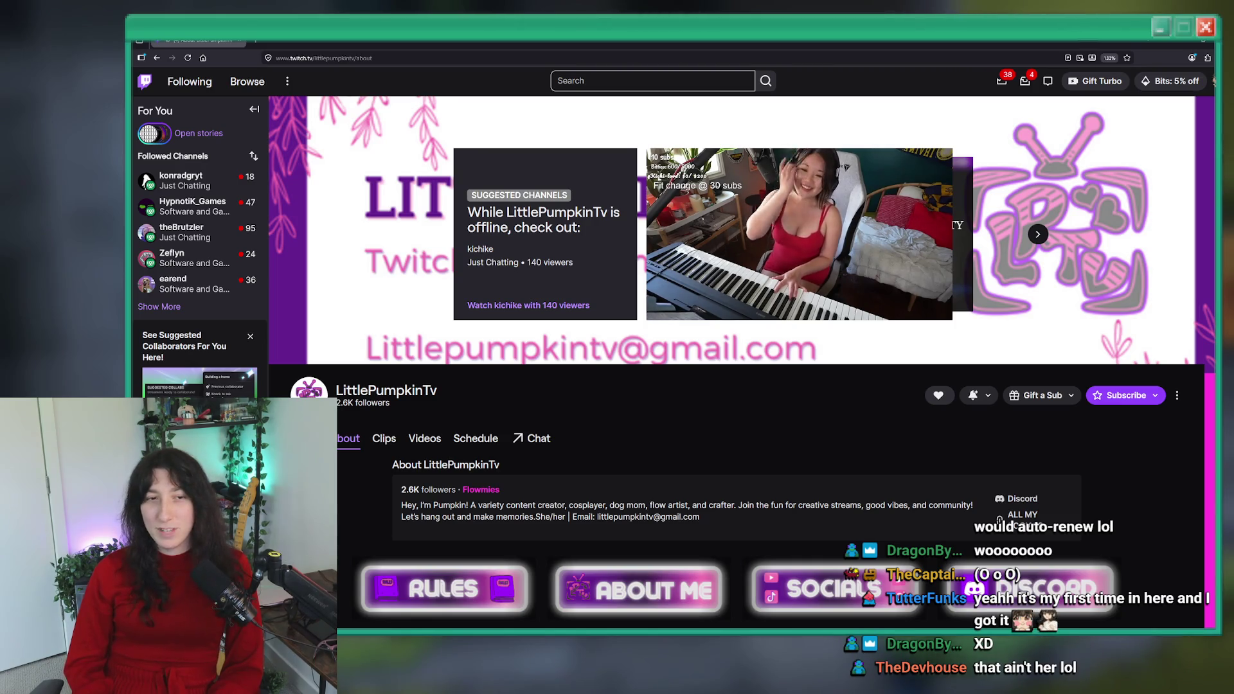
mouse_move(785, 254)
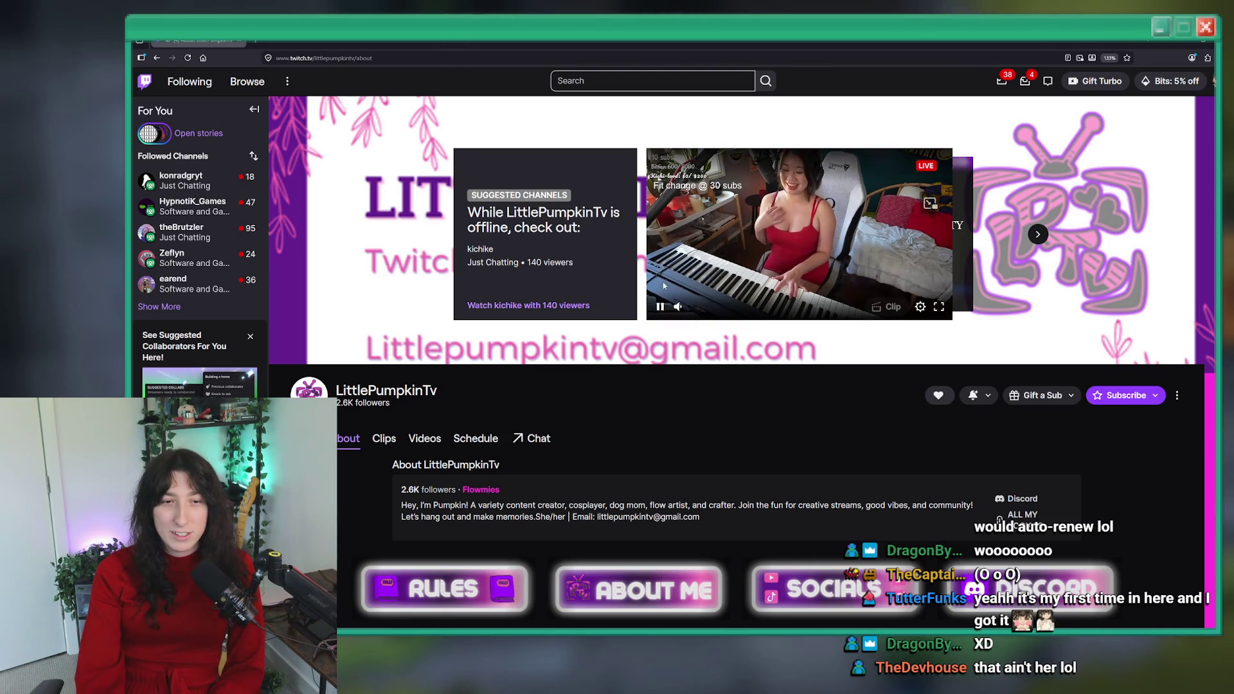
click(659, 307)
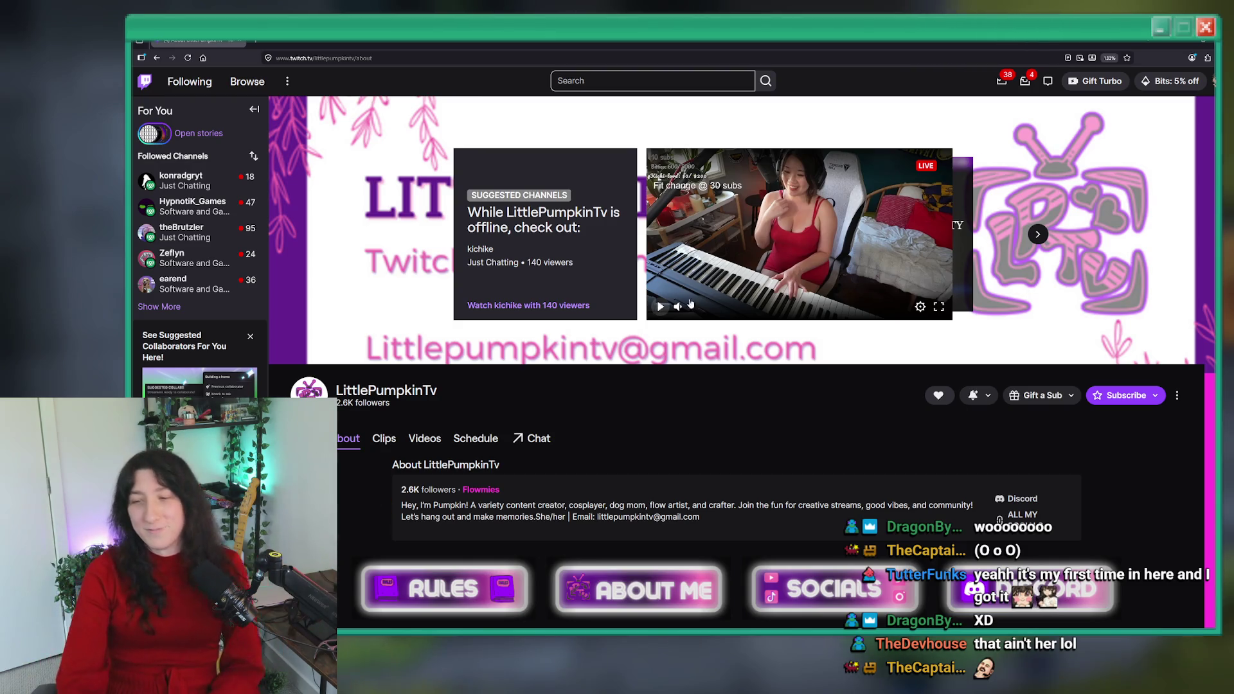
- Scroll through the About page and select, then deselect, the offline-channel heading
scroll(658, 308, down, 4)
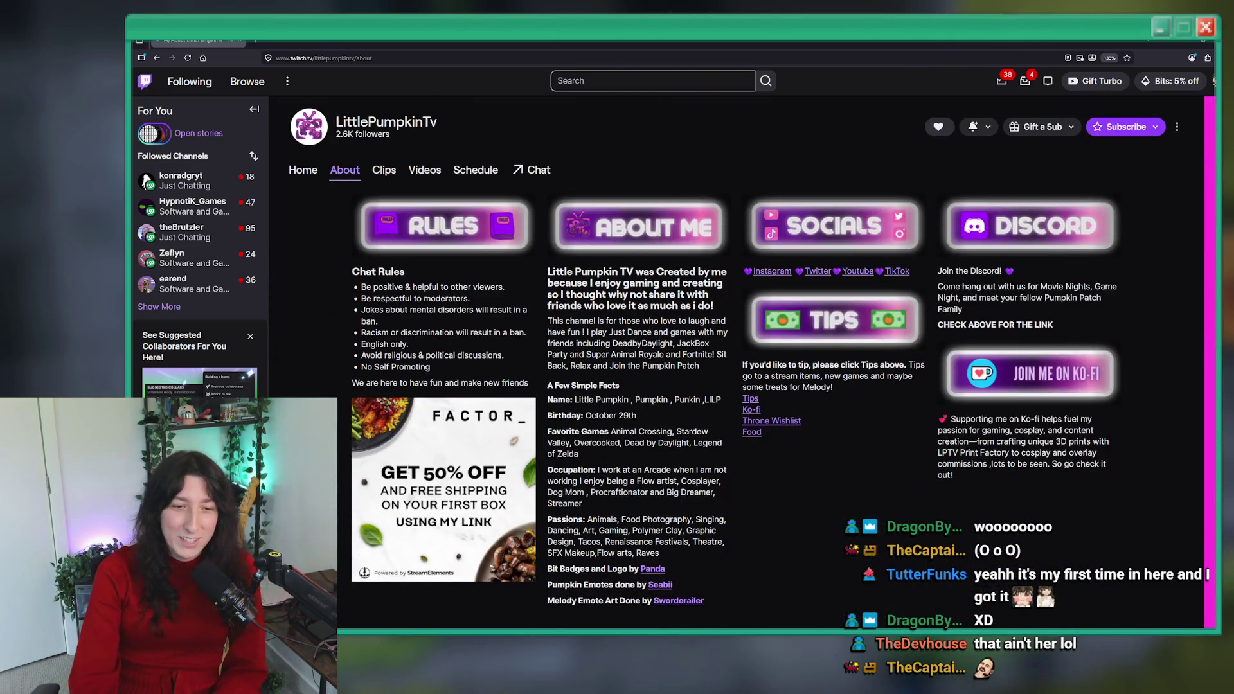
scroll(685, 393, up, 4)
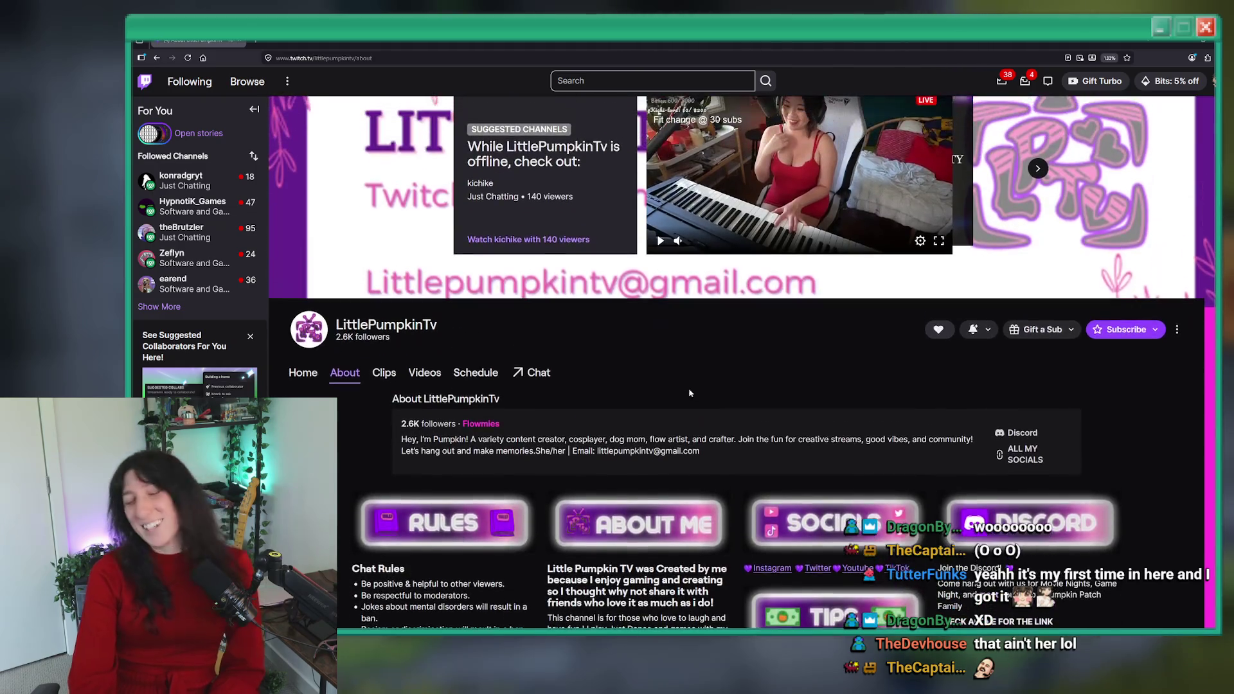
scroll(685, 393, down, 3)
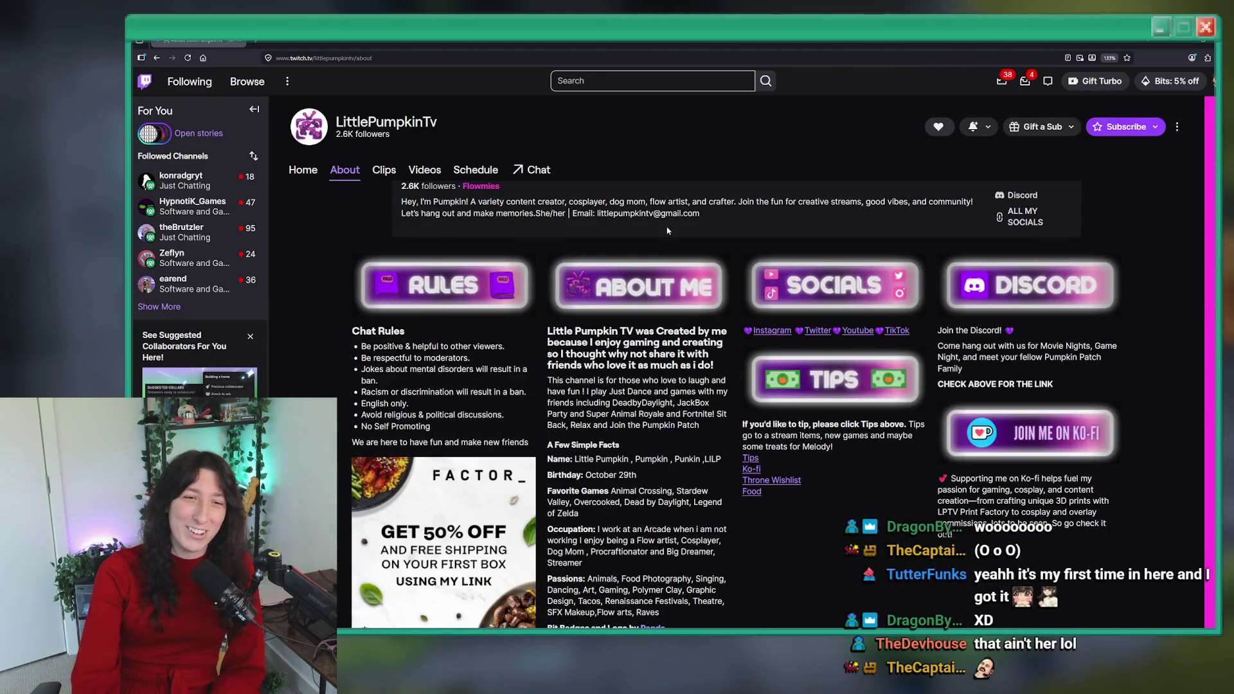
scroll(668, 230, up, 3)
scroll(662, 298, down, 4)
scroll(645, 271, up, 2)
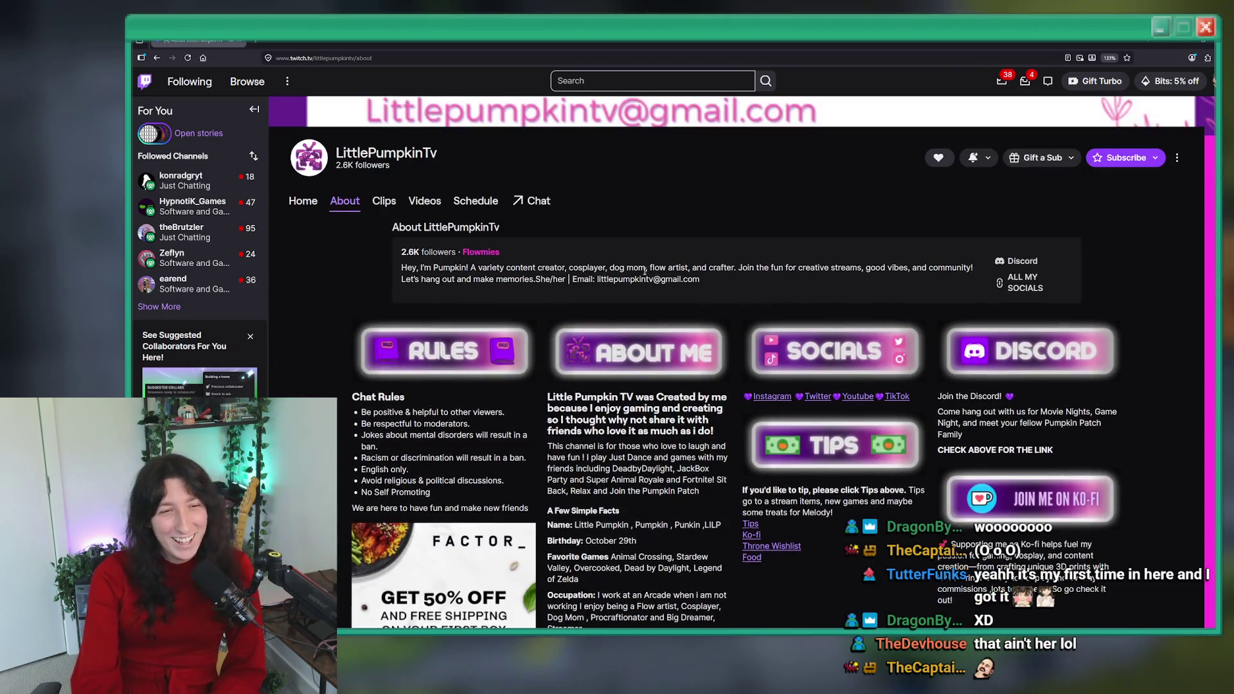
scroll(645, 272, up, 4)
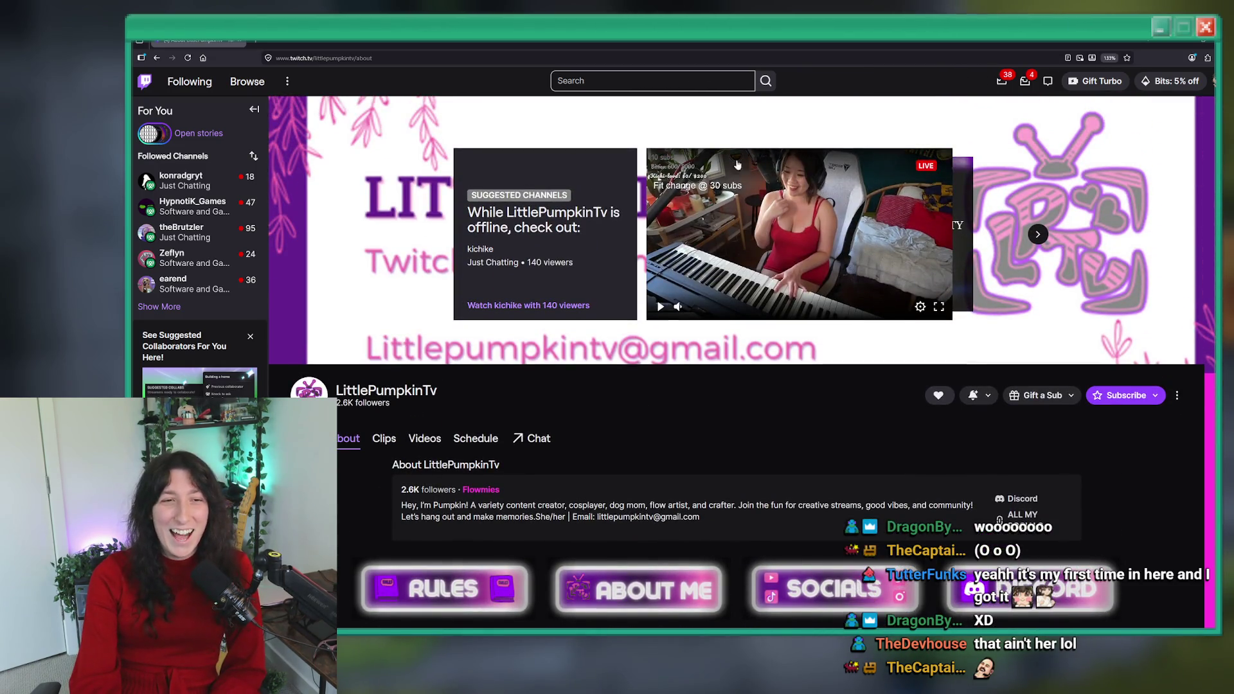
drag(583, 228, 476, 212)
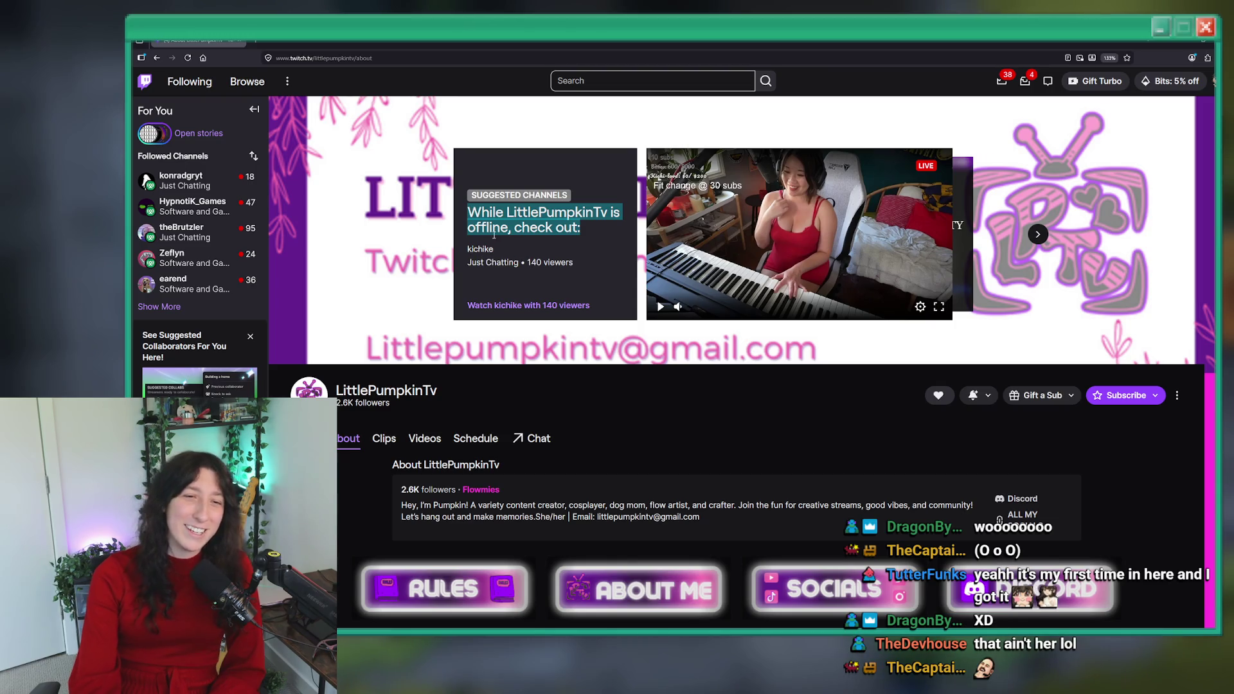
click(492, 236)
scroll(494, 240, down, 4)
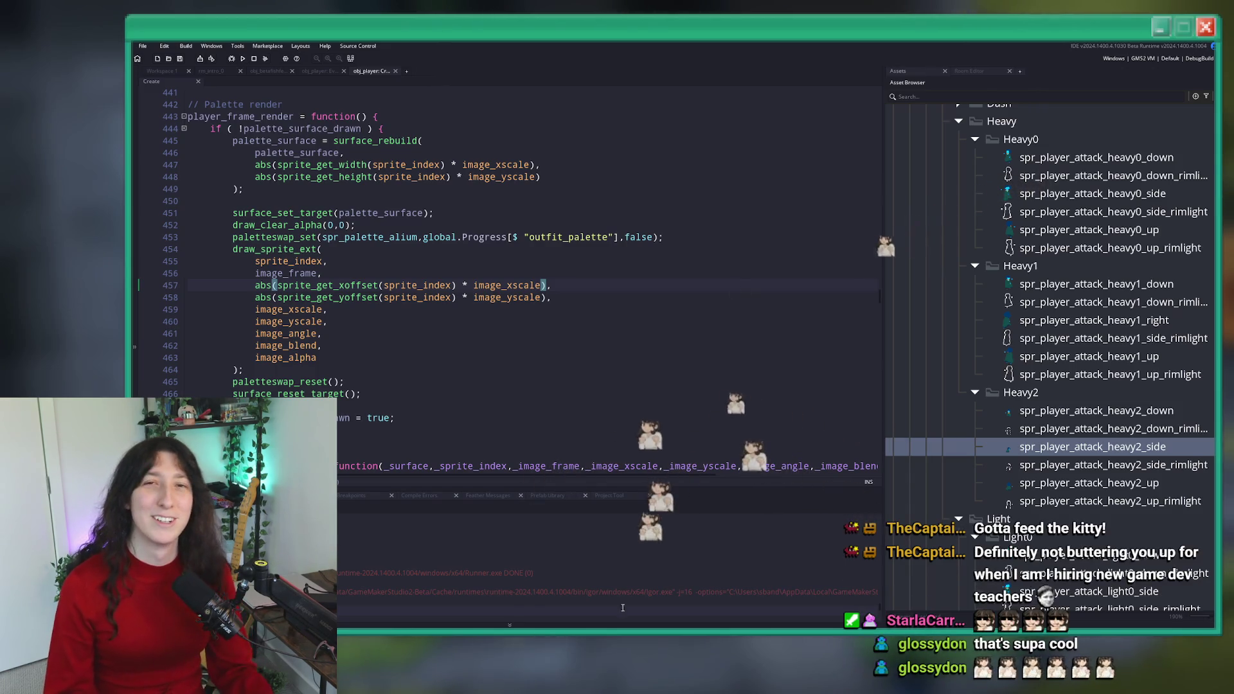
- Dismiss the code editor's cut/copy/paste menu at line 457, then switch to Discord
right_click(605, 287)
click(615, 289)
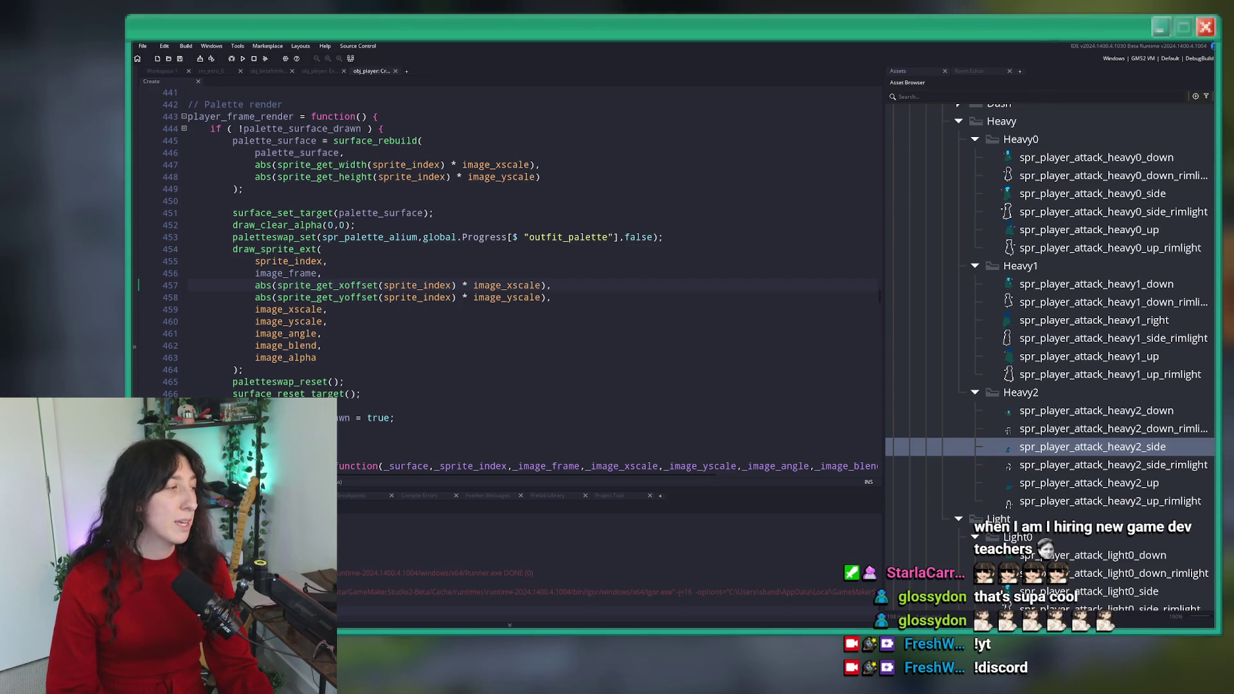
key(alt+Tab)
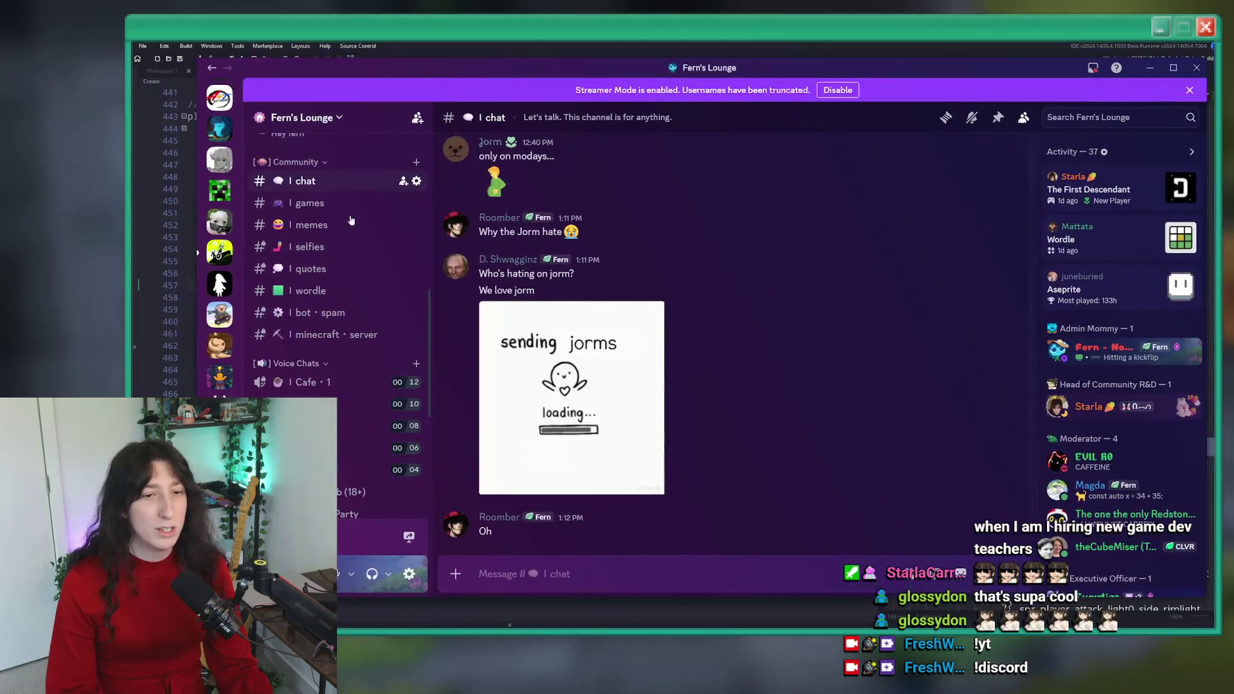
- Browse the server's games, memes and selfies channels
scroll(318, 341, up, 5)
scroll(328, 295, down, 10)
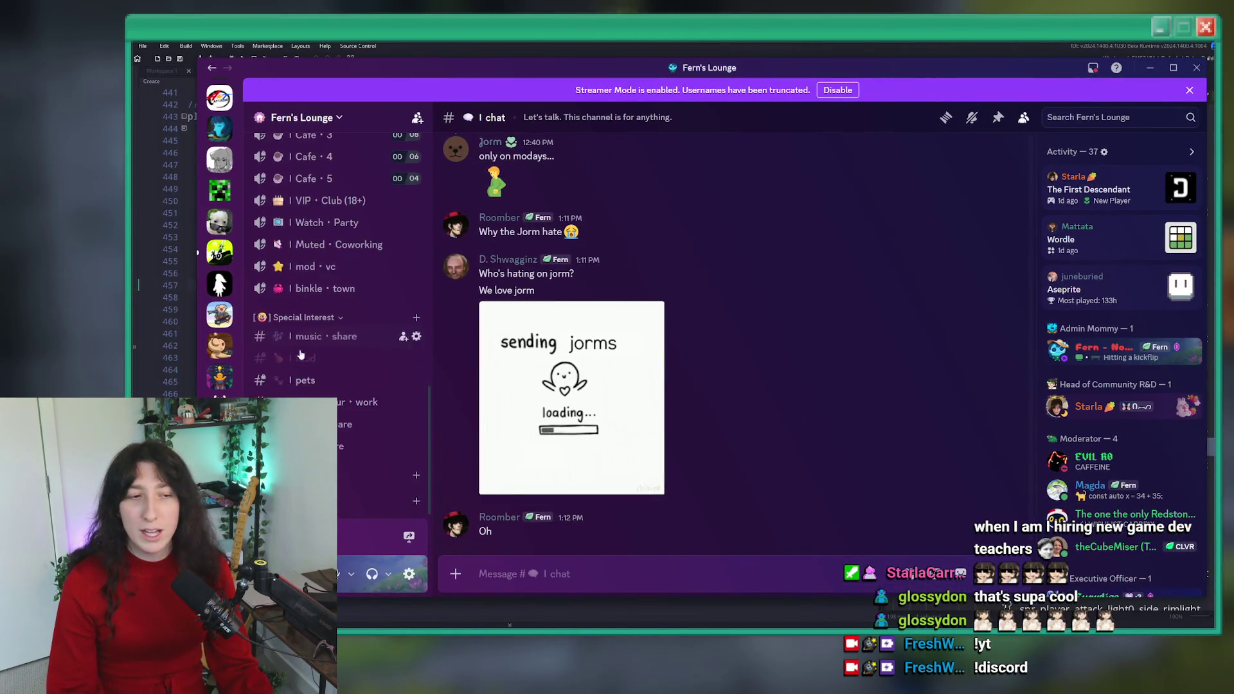
scroll(333, 269, up, 3)
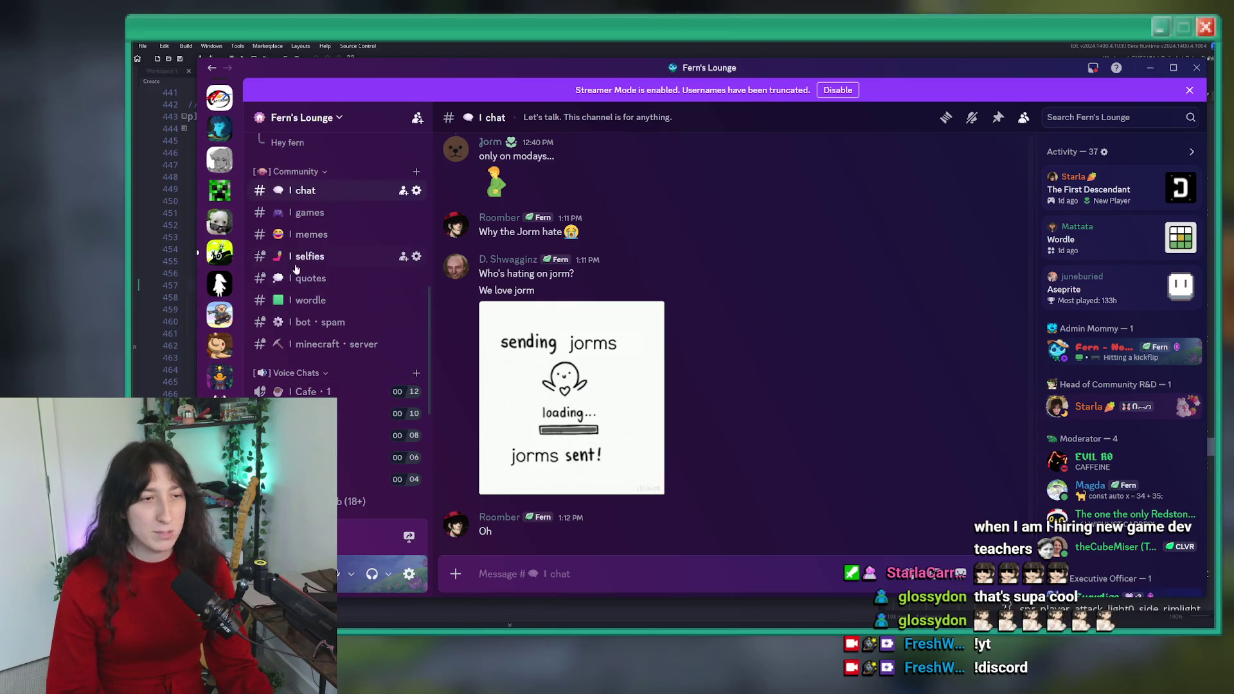
click(298, 216)
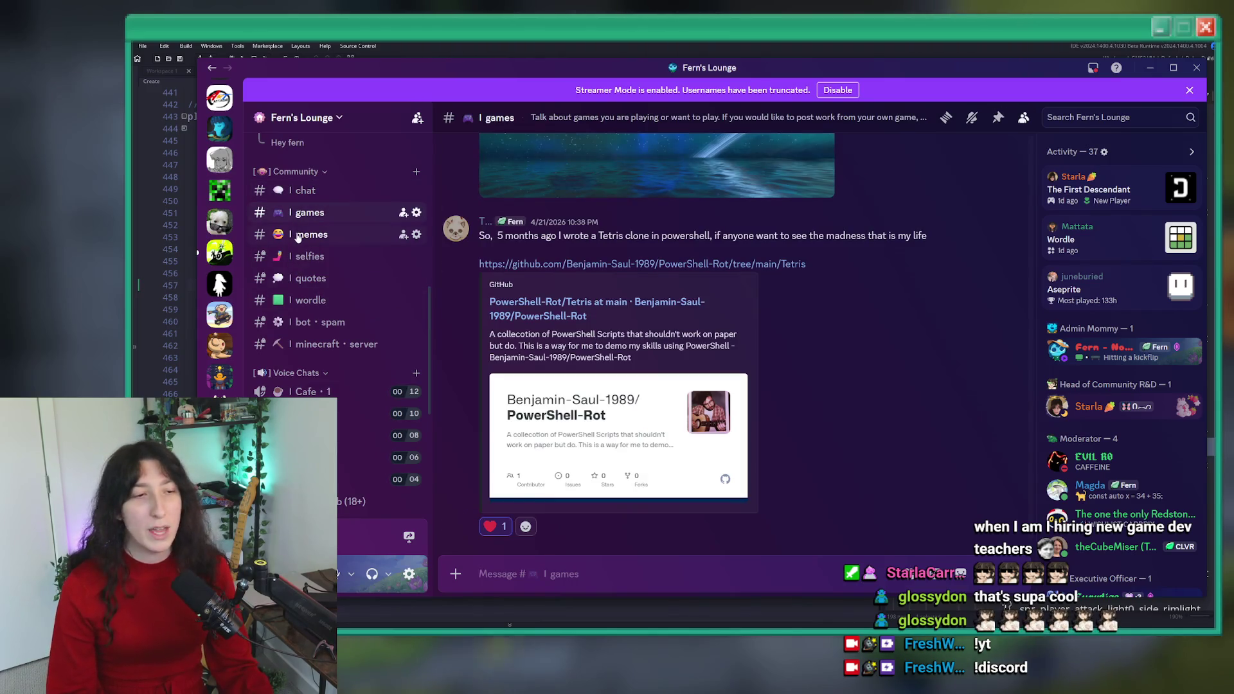
click(299, 236)
click(299, 257)
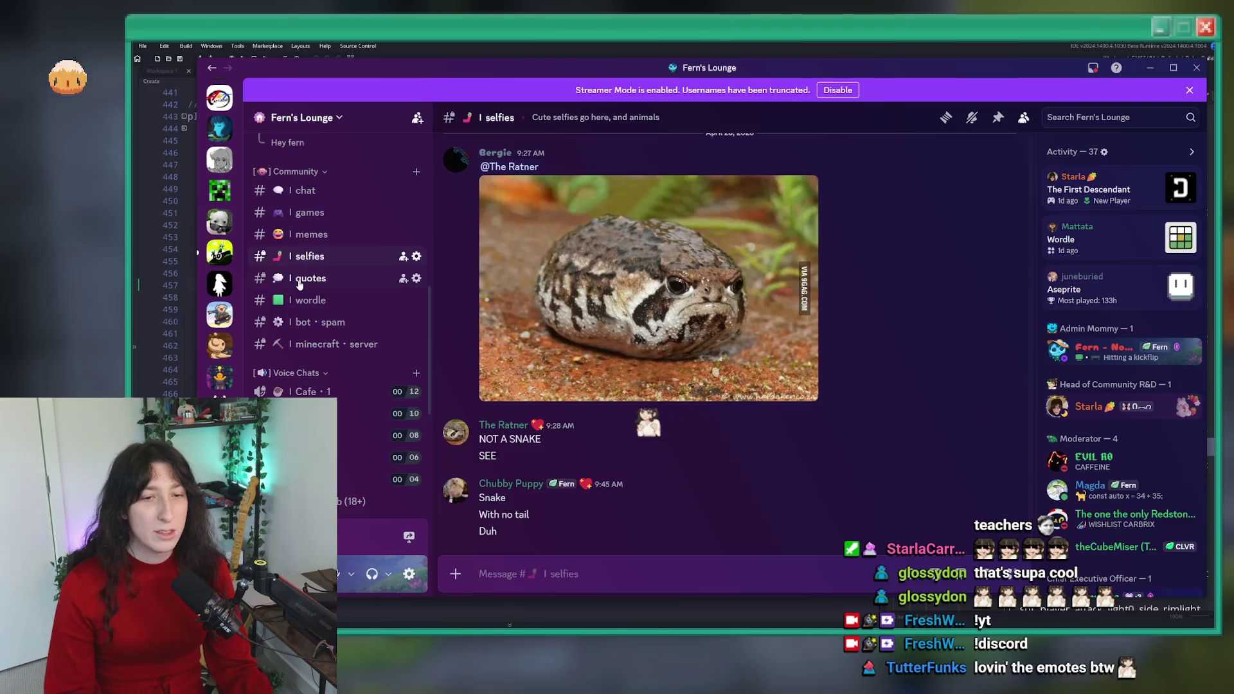
- View the frog photo full size, zoom in and out, then close it
click(645, 253)
click(700, 300)
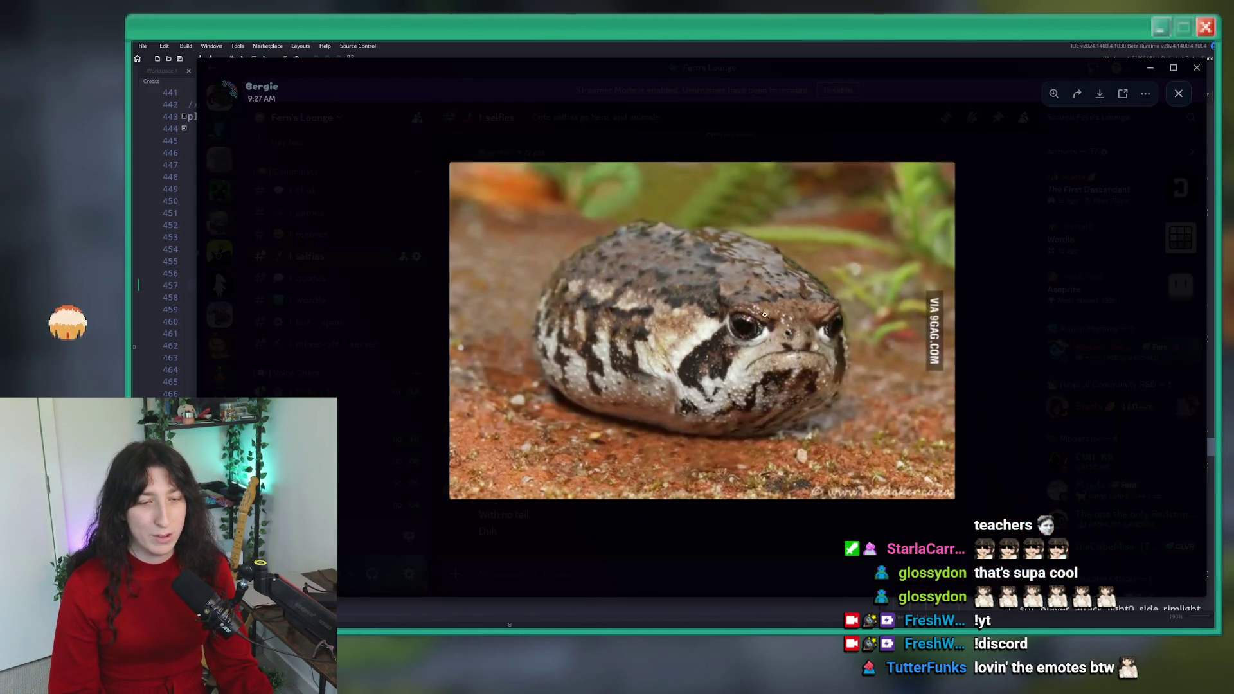
click(1009, 281)
click(1008, 281)
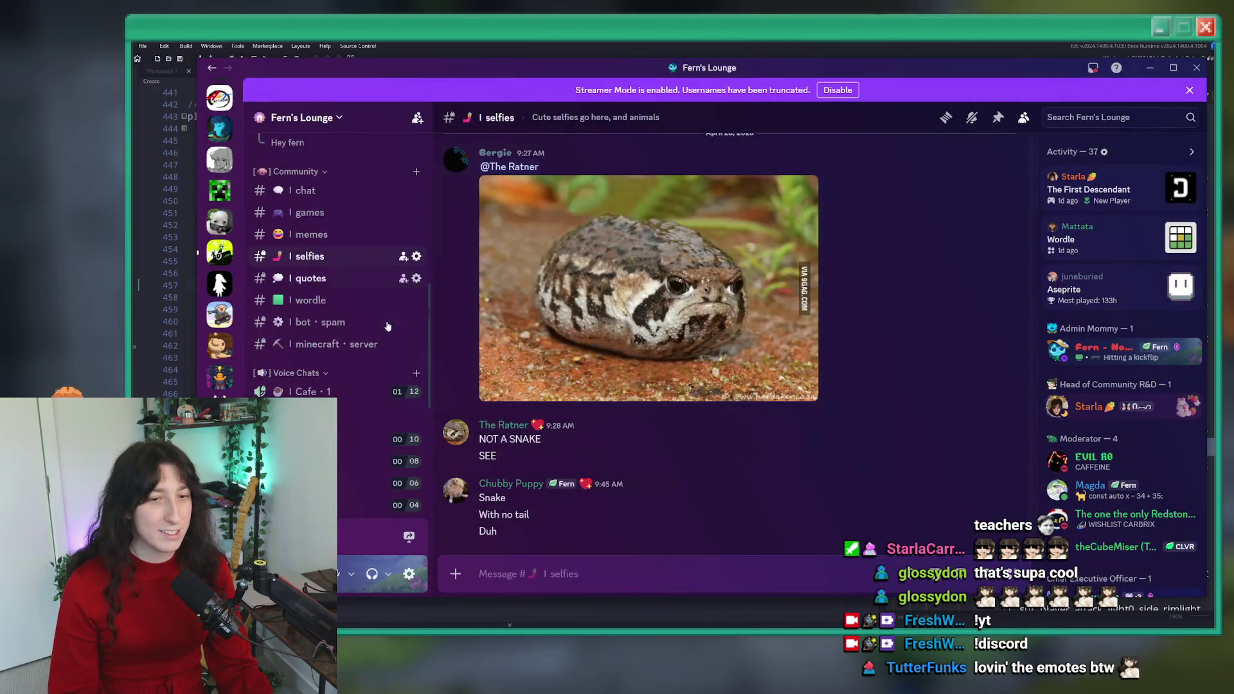
- Visit #quotes, #wordle and #chat, and open then close a voice member's full profile
click(315, 278)
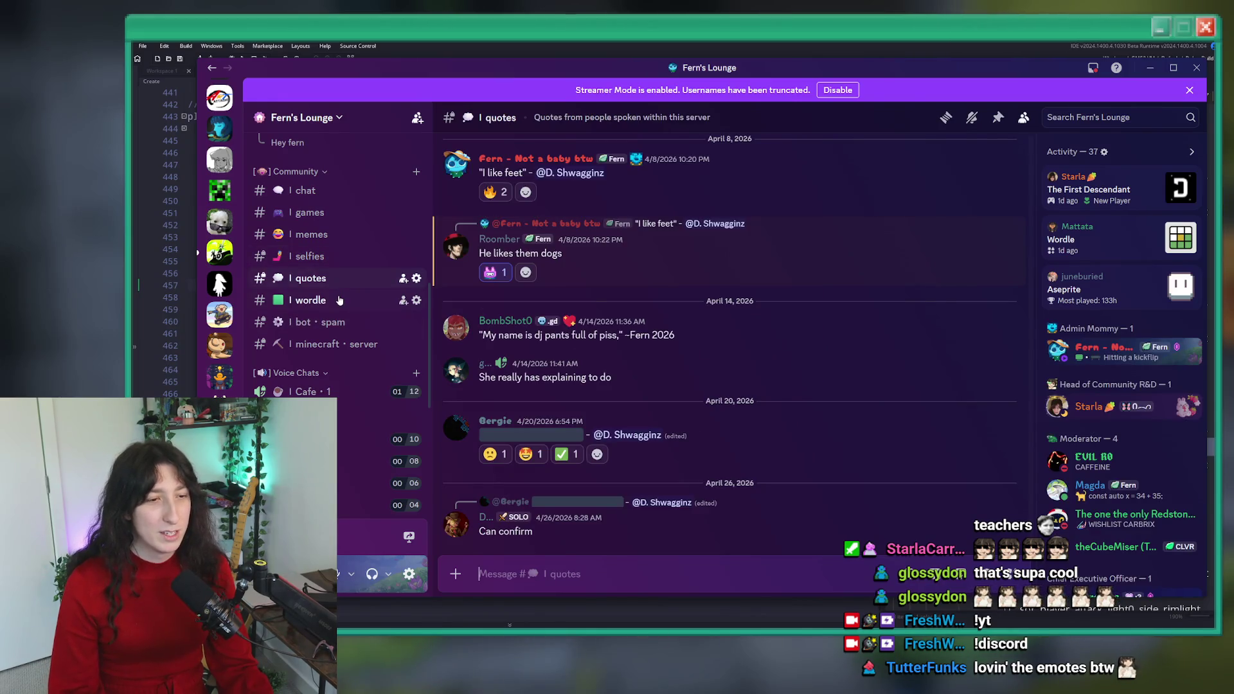
click(339, 300)
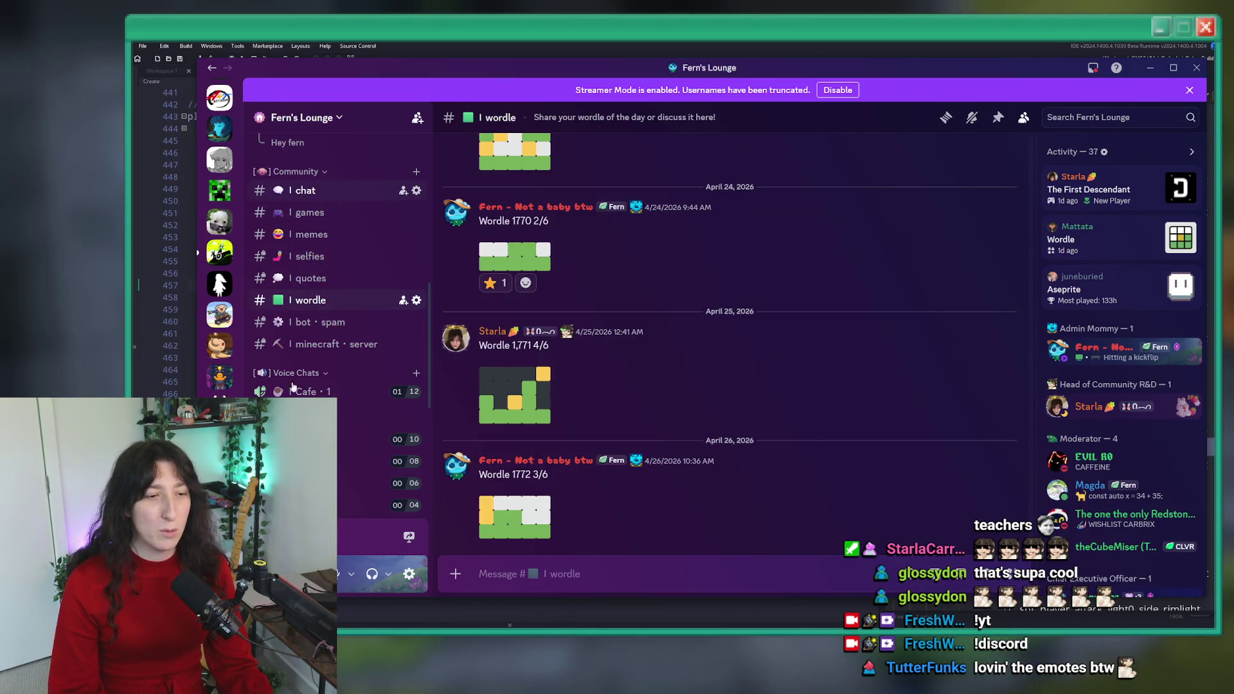
click(309, 413)
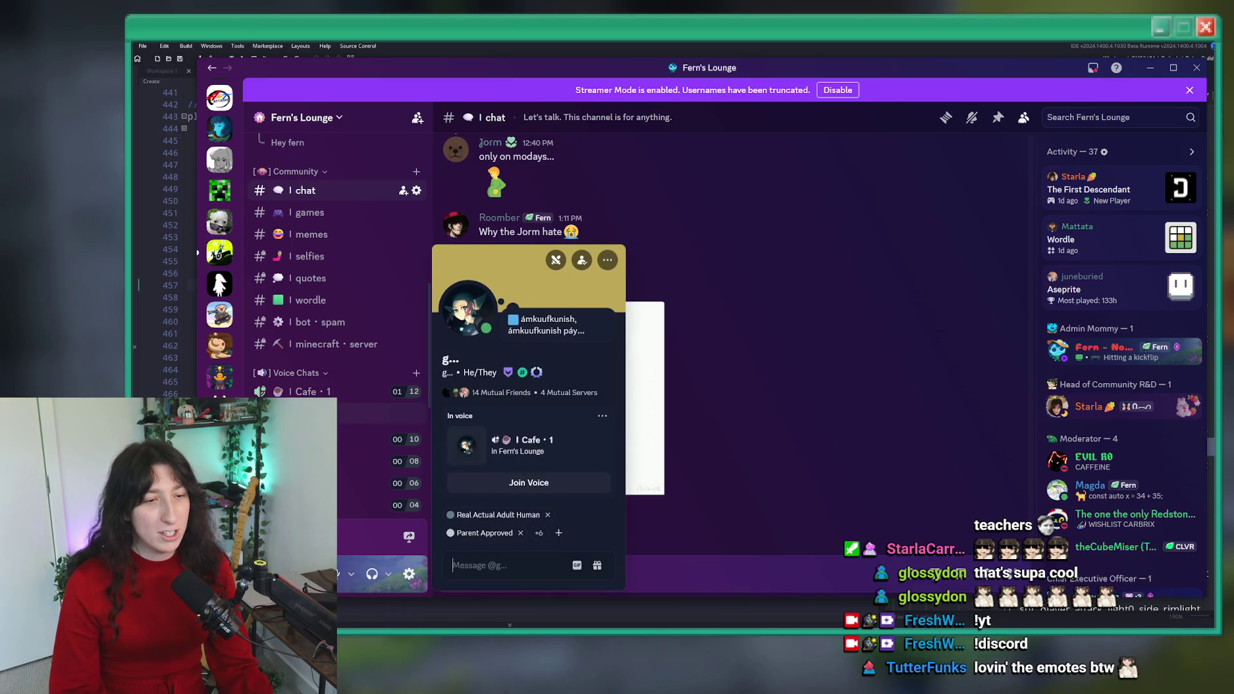
click(511, 283)
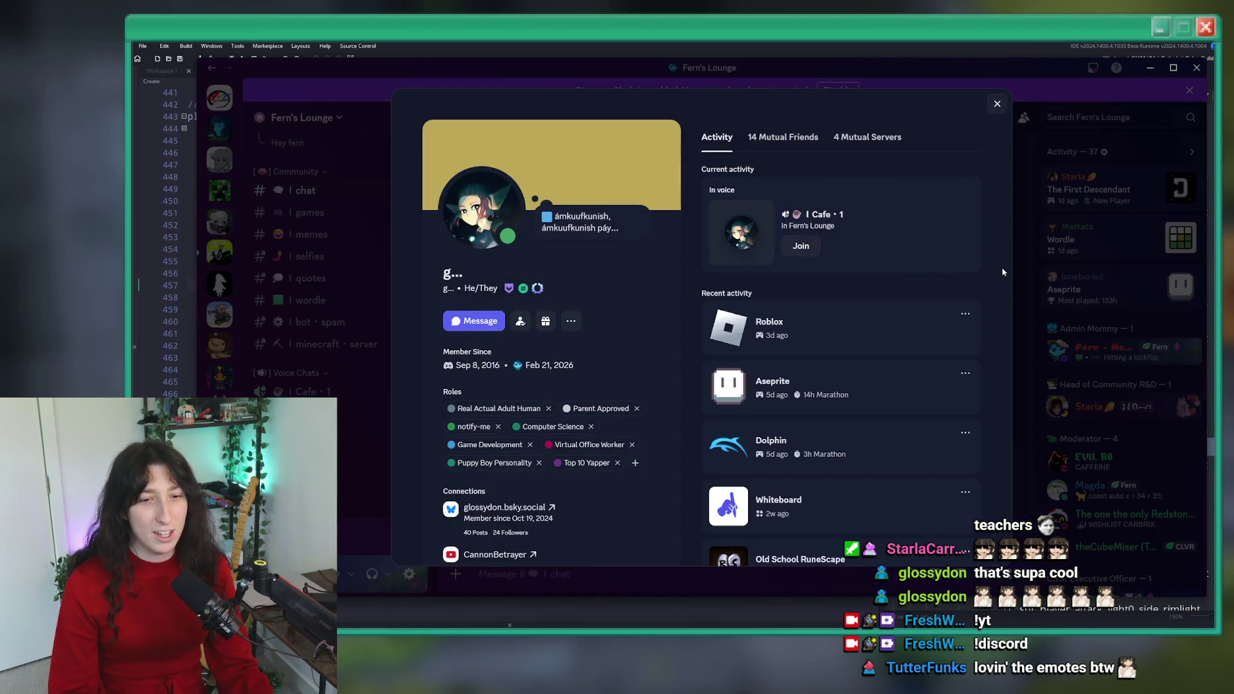
click(1019, 304)
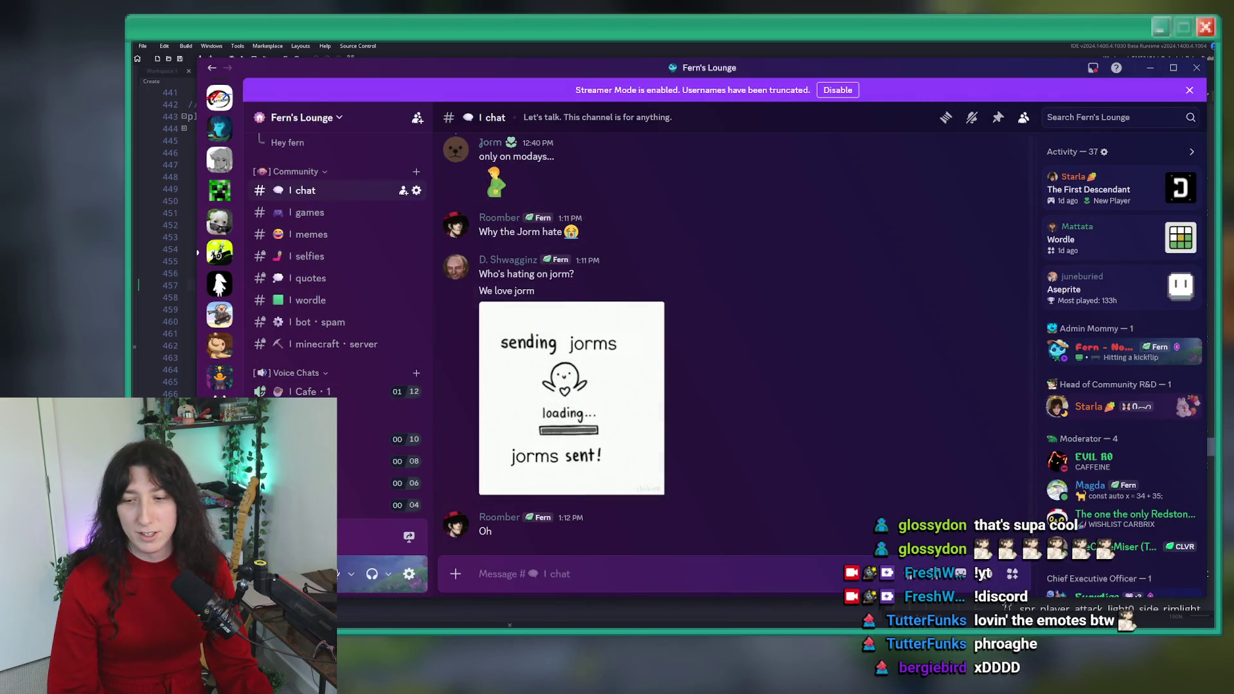
- View the Cafe voice member's profile card with all roles, then dismiss it
click(353, 416)
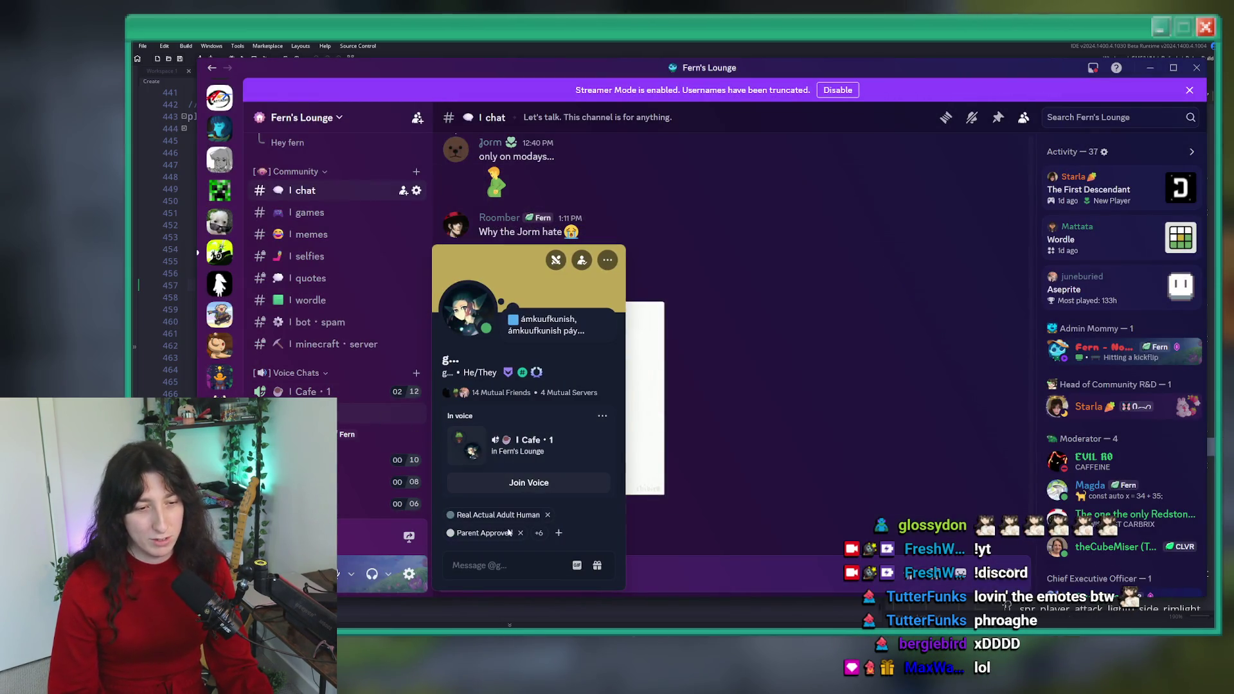
click(539, 534)
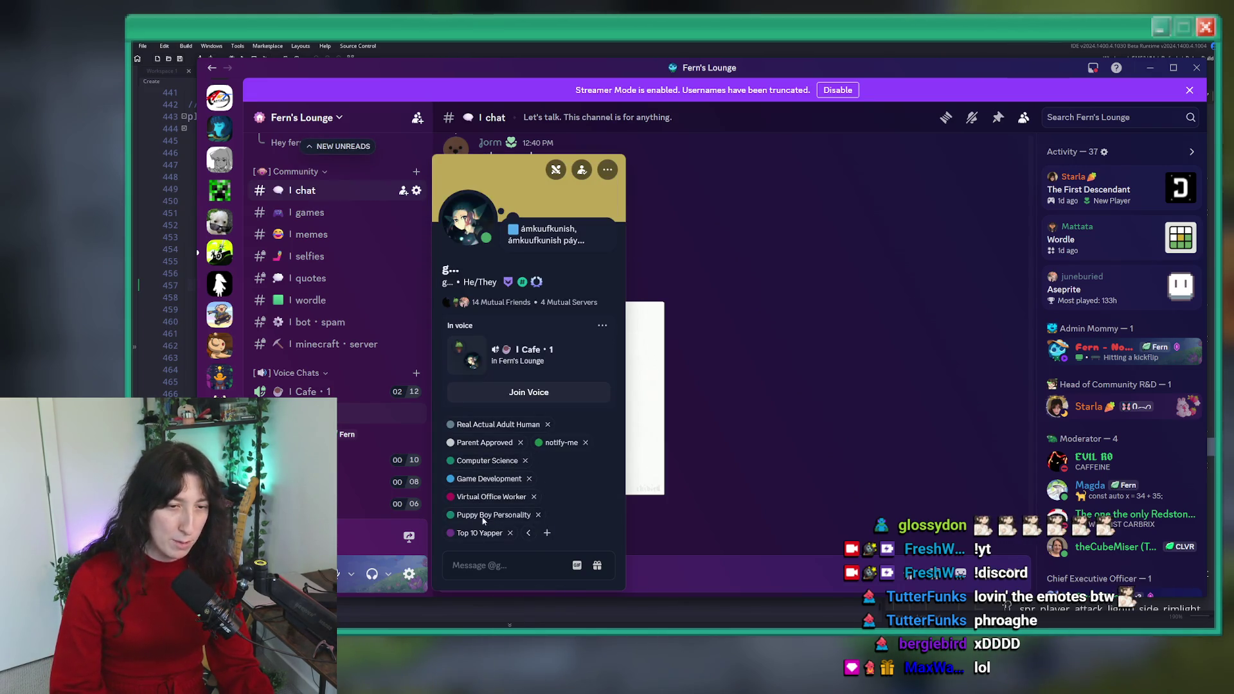
key(Escape)
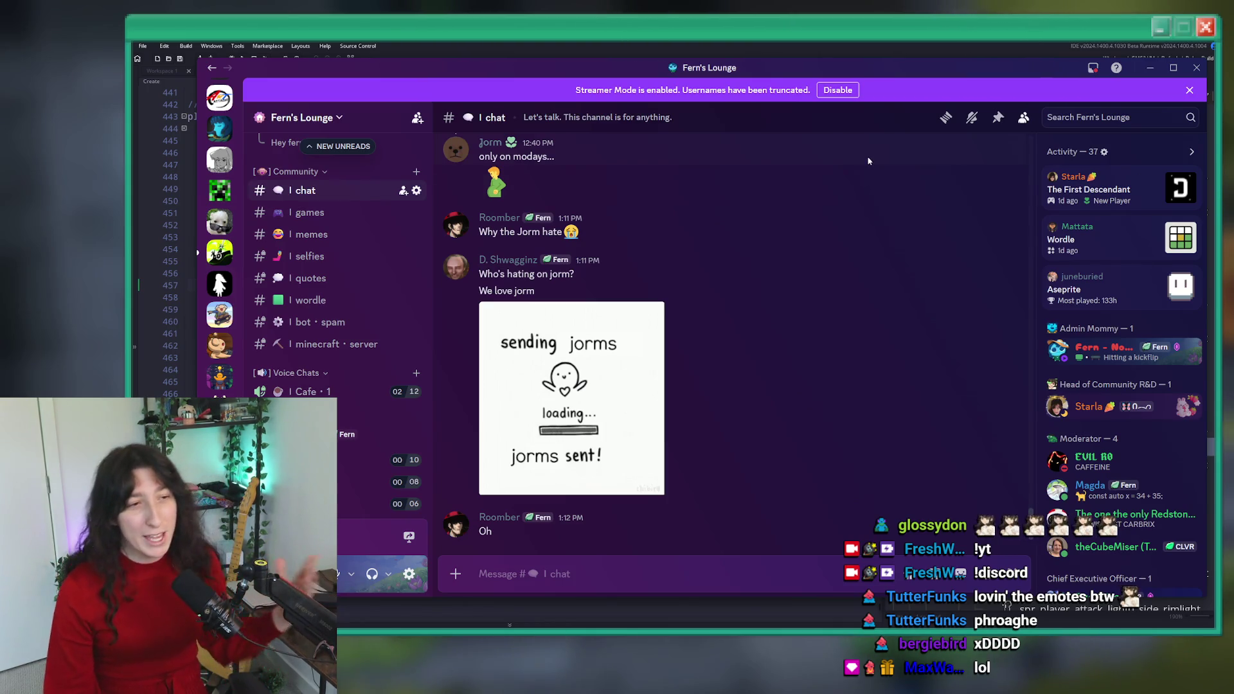
scroll(338, 257, up, 5)
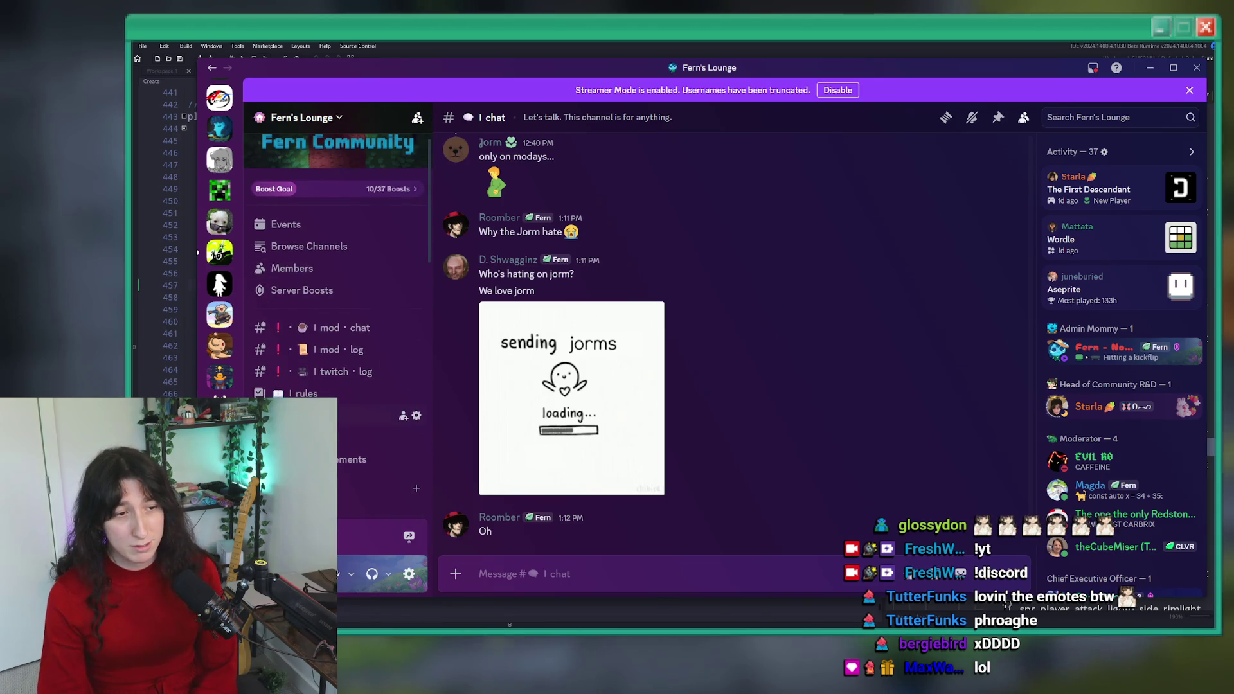
- In #welcome, inspect a welcomed member's options menu, profile card and full profile
click(360, 437)
right_click(618, 532)
mouse_move(707, 439)
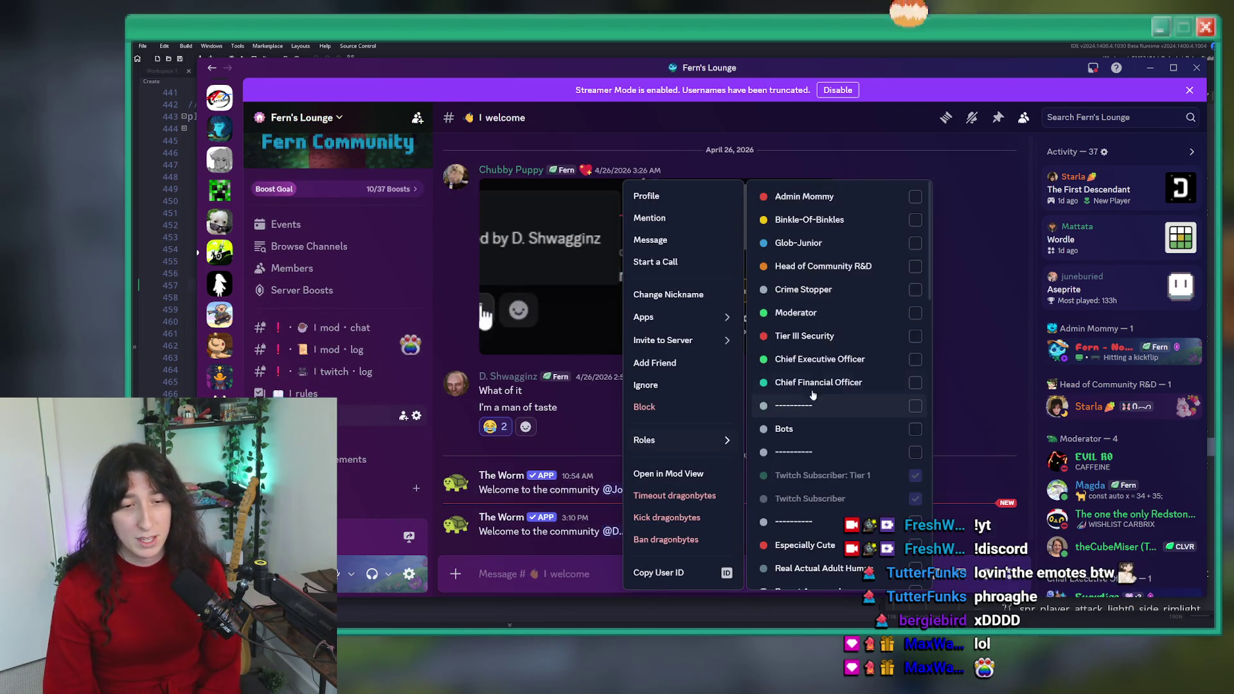
key(Escape)
click(619, 532)
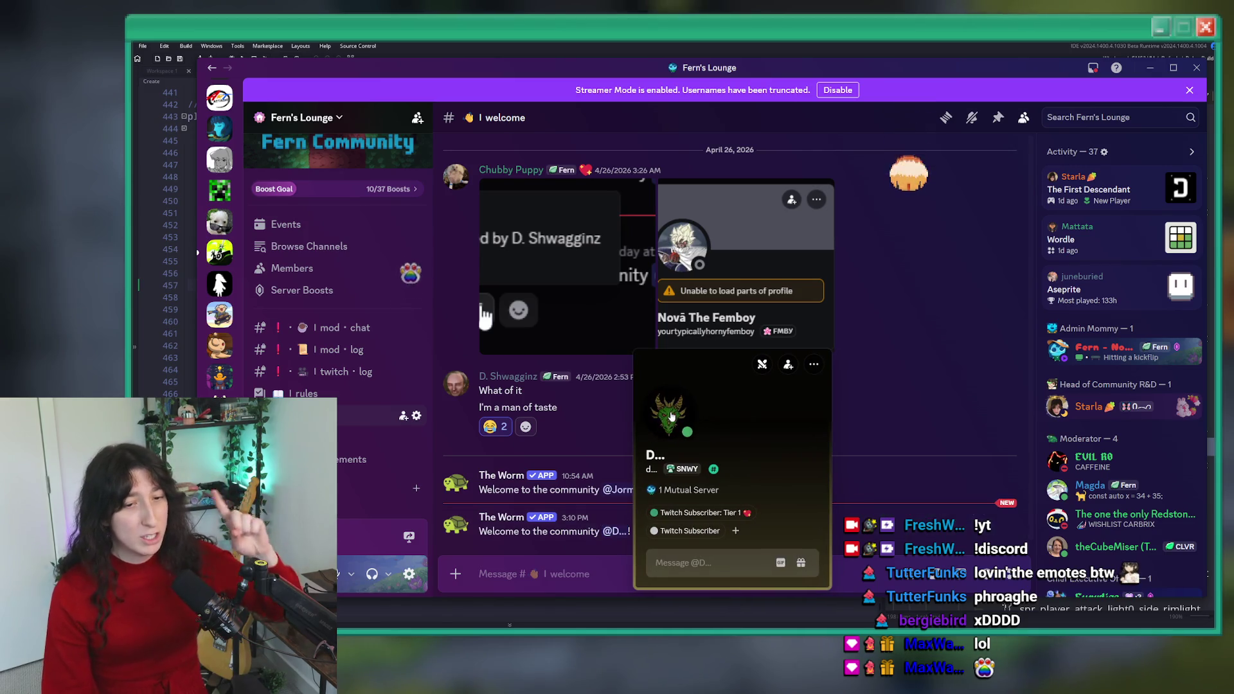
click(672, 416)
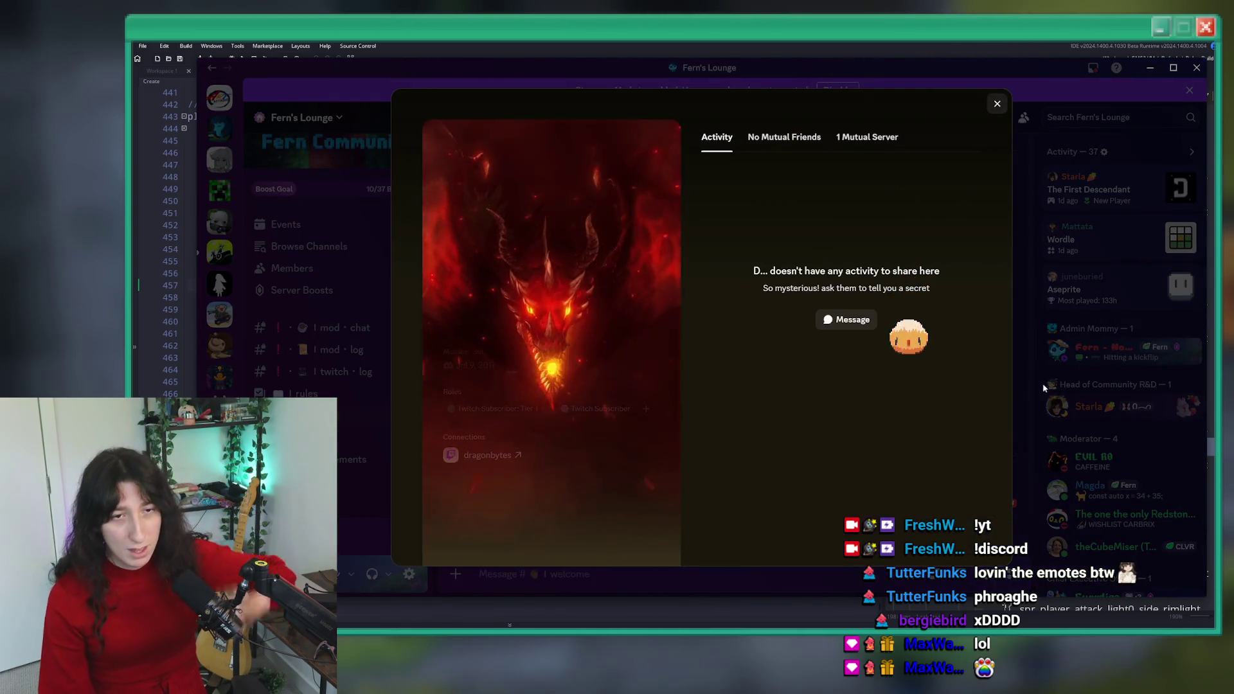
click(1043, 388)
right_click(618, 532)
mouse_move(707, 439)
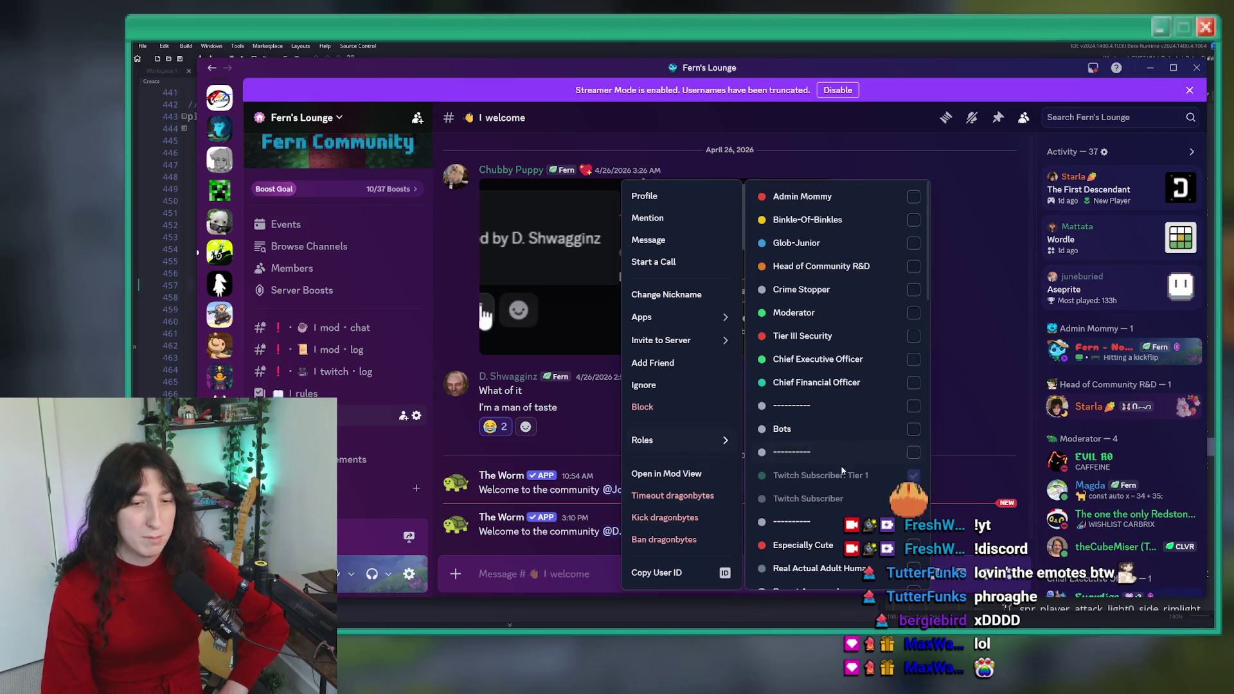
scroll(842, 471, down, 3)
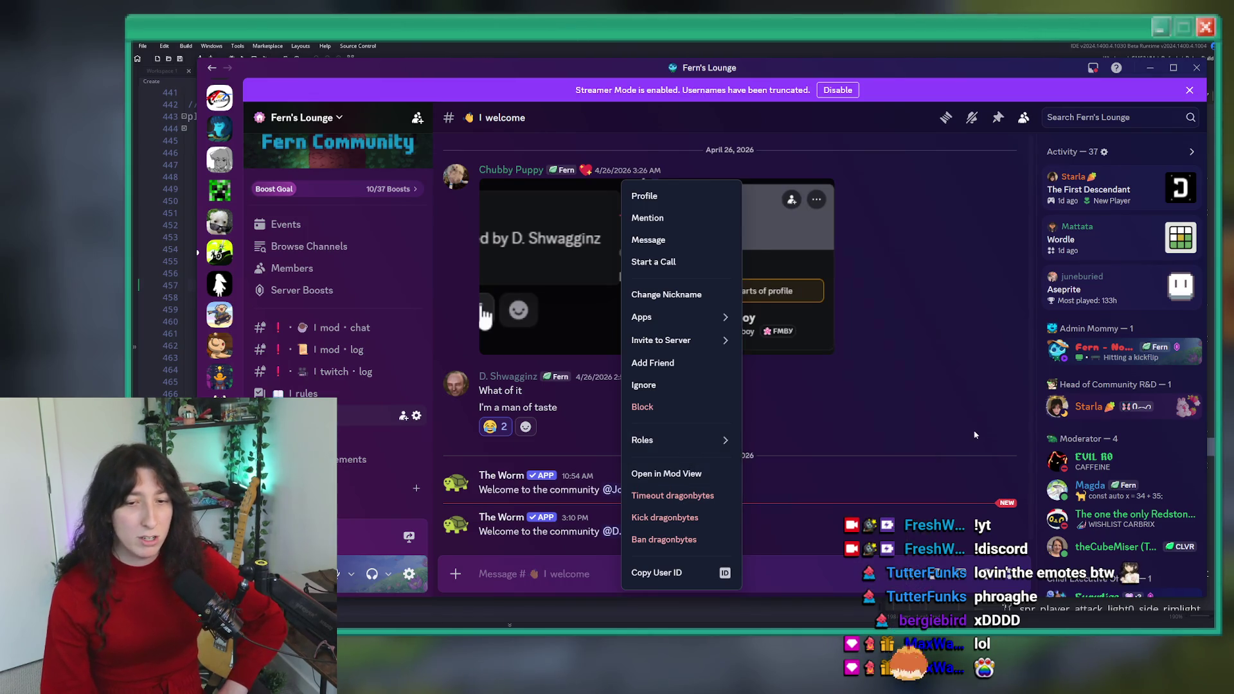
key(Escape)
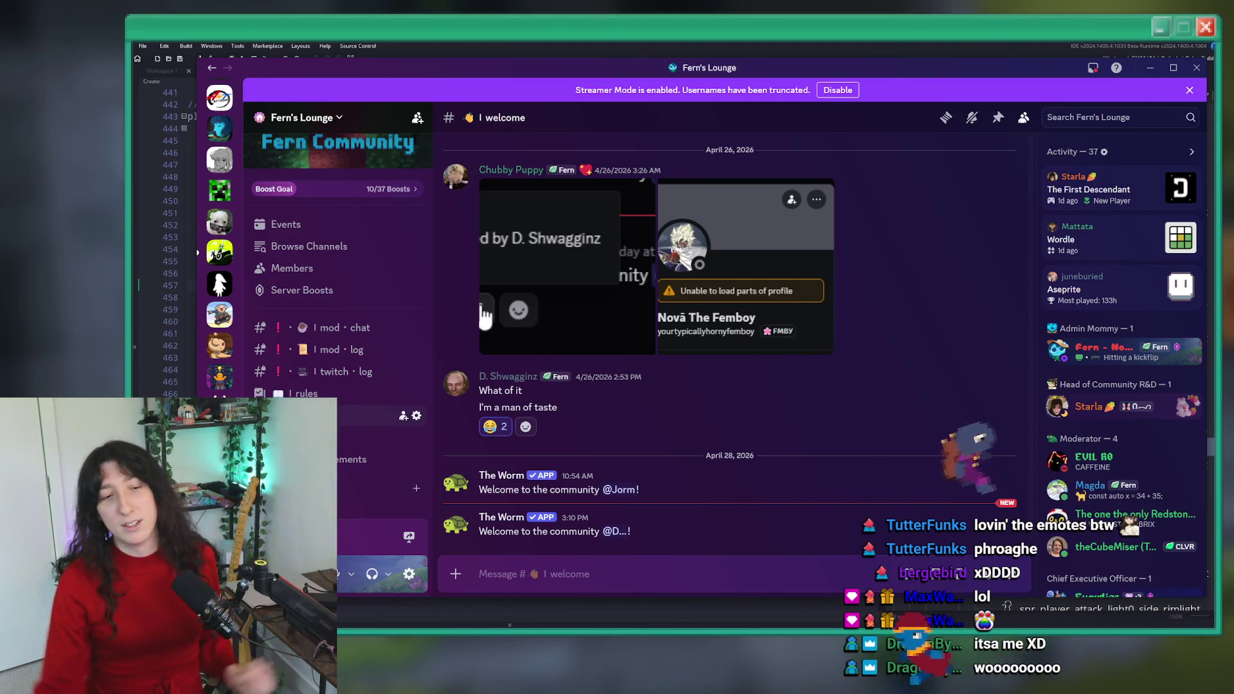
- Enlarge and close the Chubby Puppy image attachment, then minimize Discord
click(771, 283)
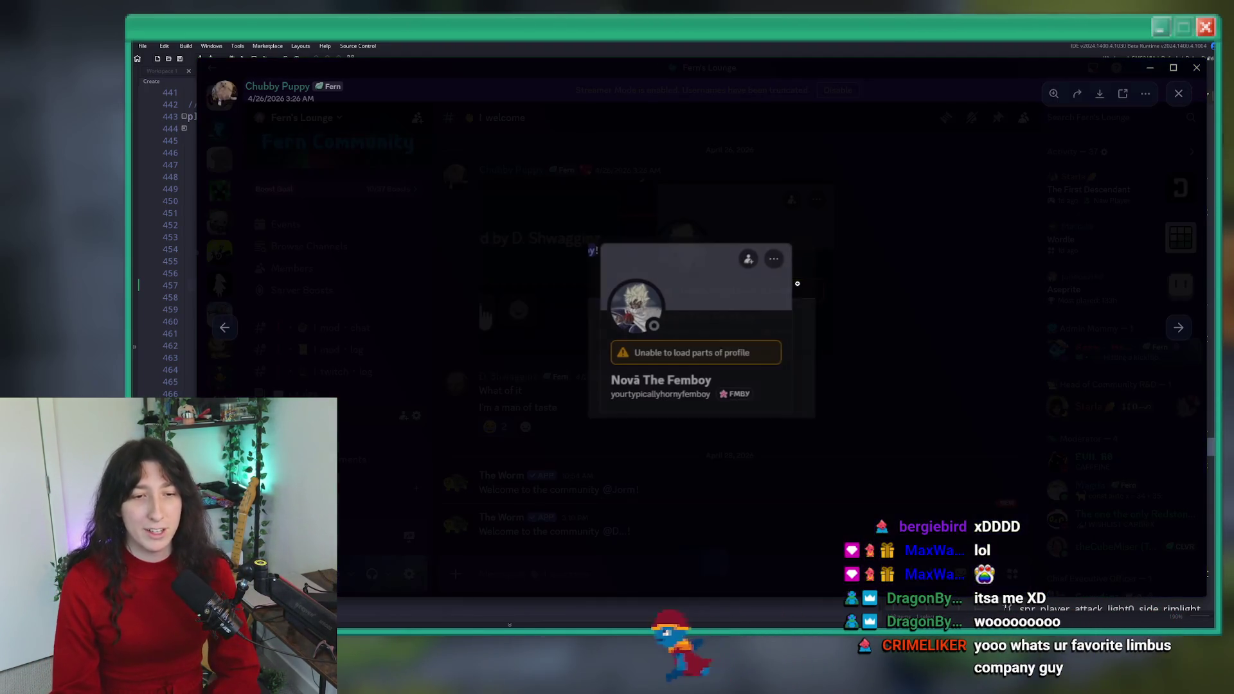
click(962, 290)
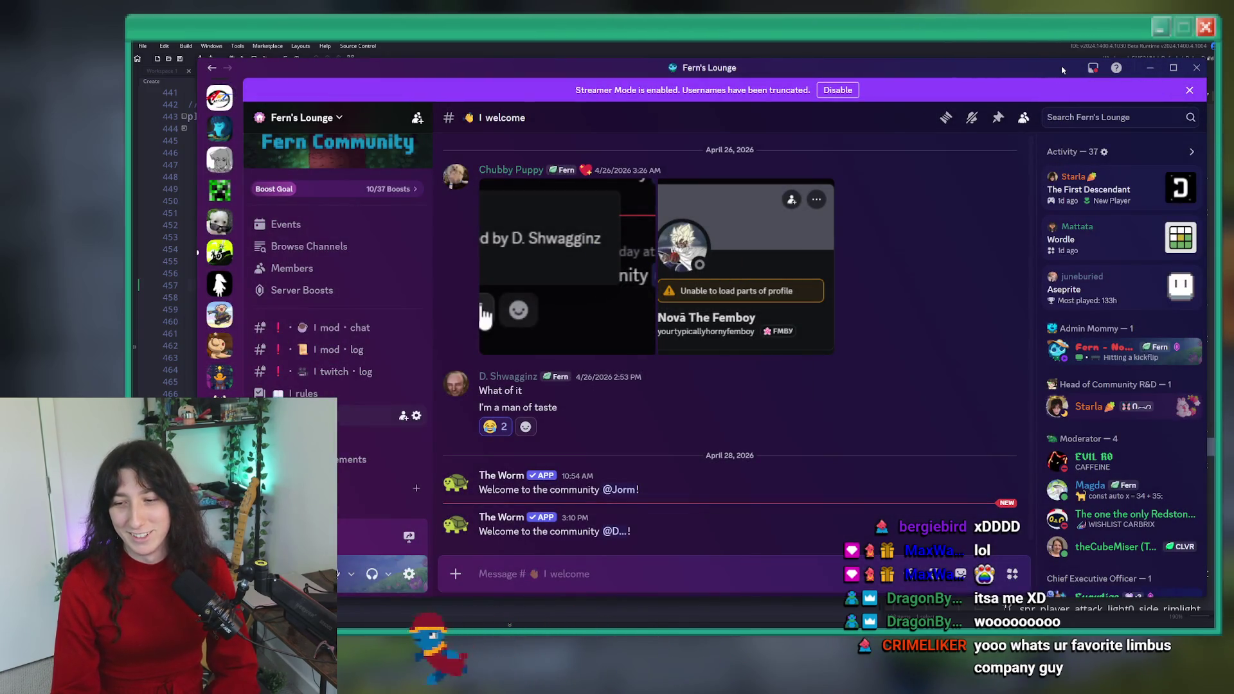
click(1150, 67)
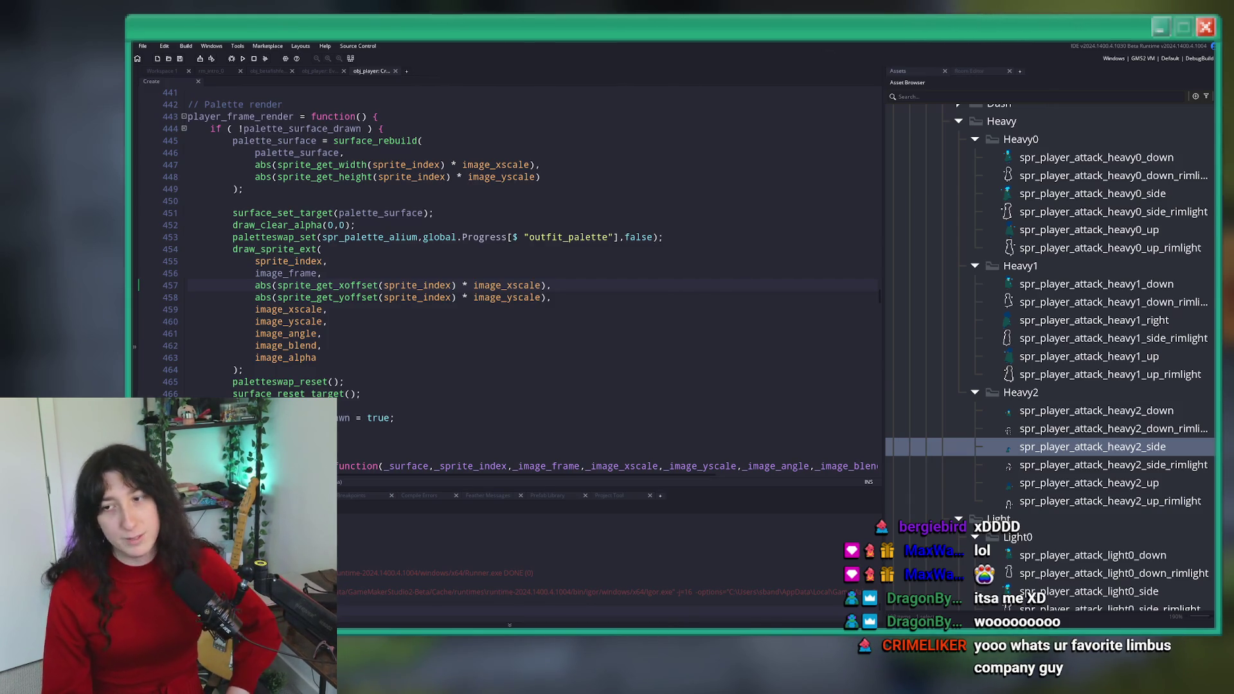
- Review line 457's x-offset argument, then open spr_player_attack_heavy0_down in the sprite editor
click(674, 305)
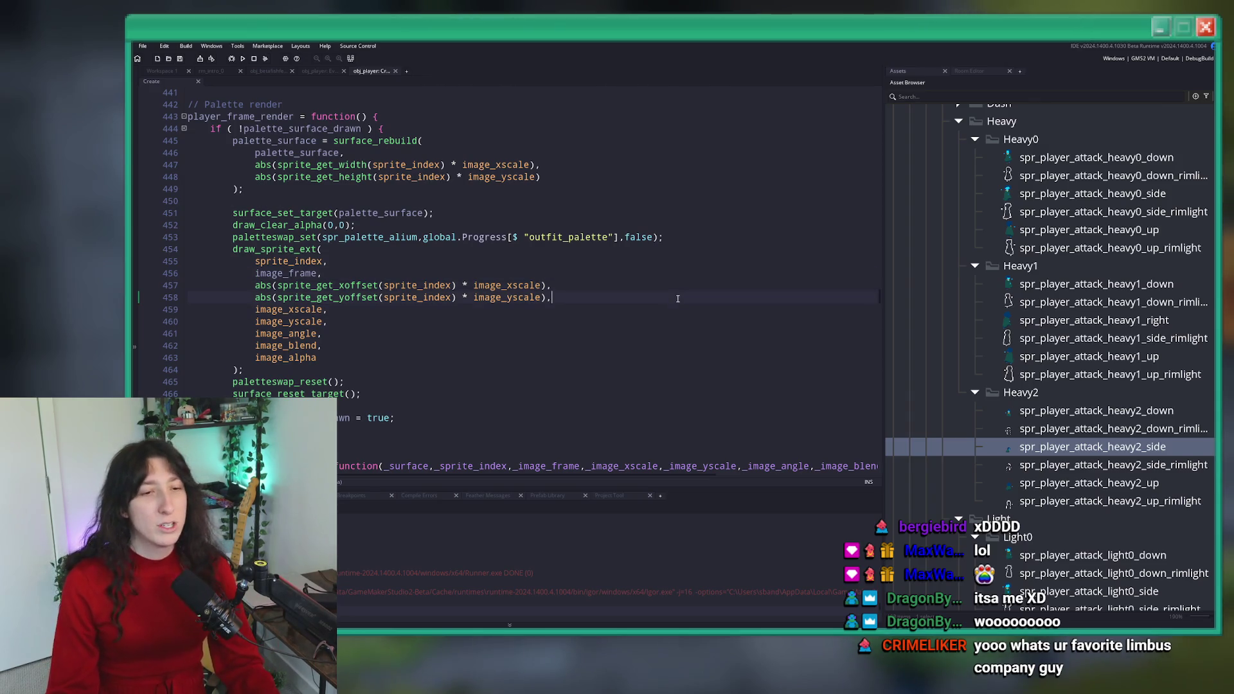
drag(551, 284, 232, 285)
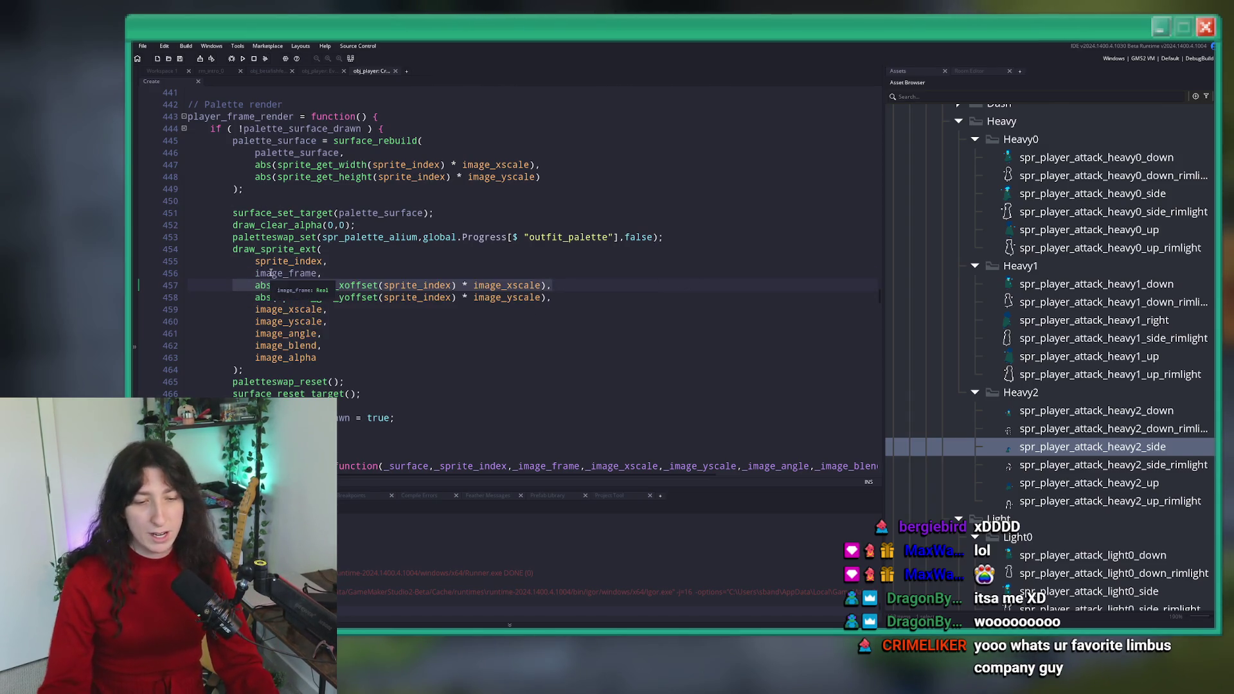
key(End)
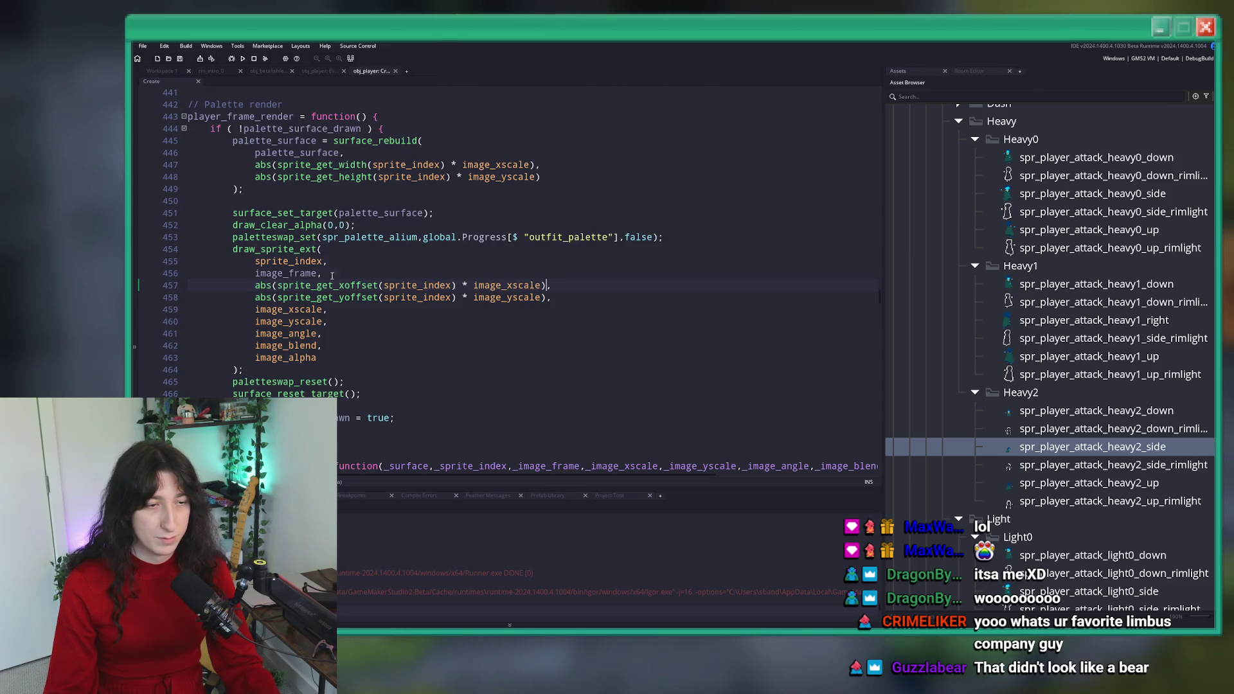
double_click(1037, 157)
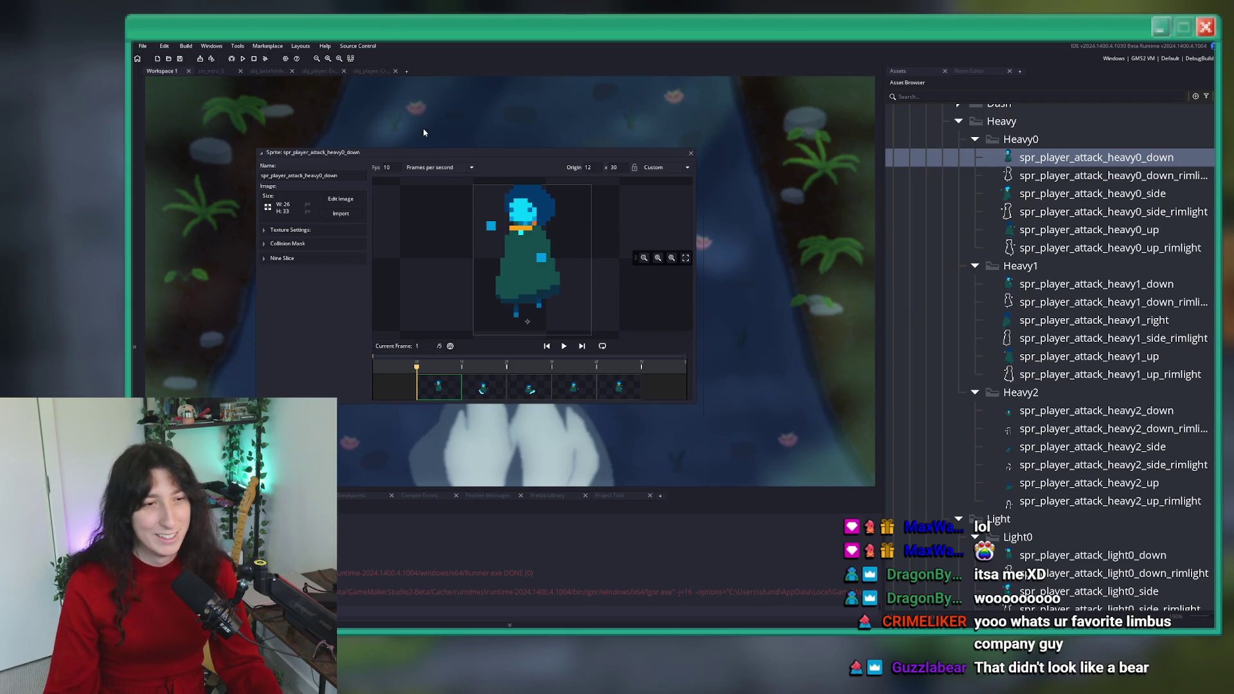
- Step spr_player_attack_heavy0_side through frames 2 to 5, then return to obj_betafishferal's User Event 0
double_click(1054, 194)
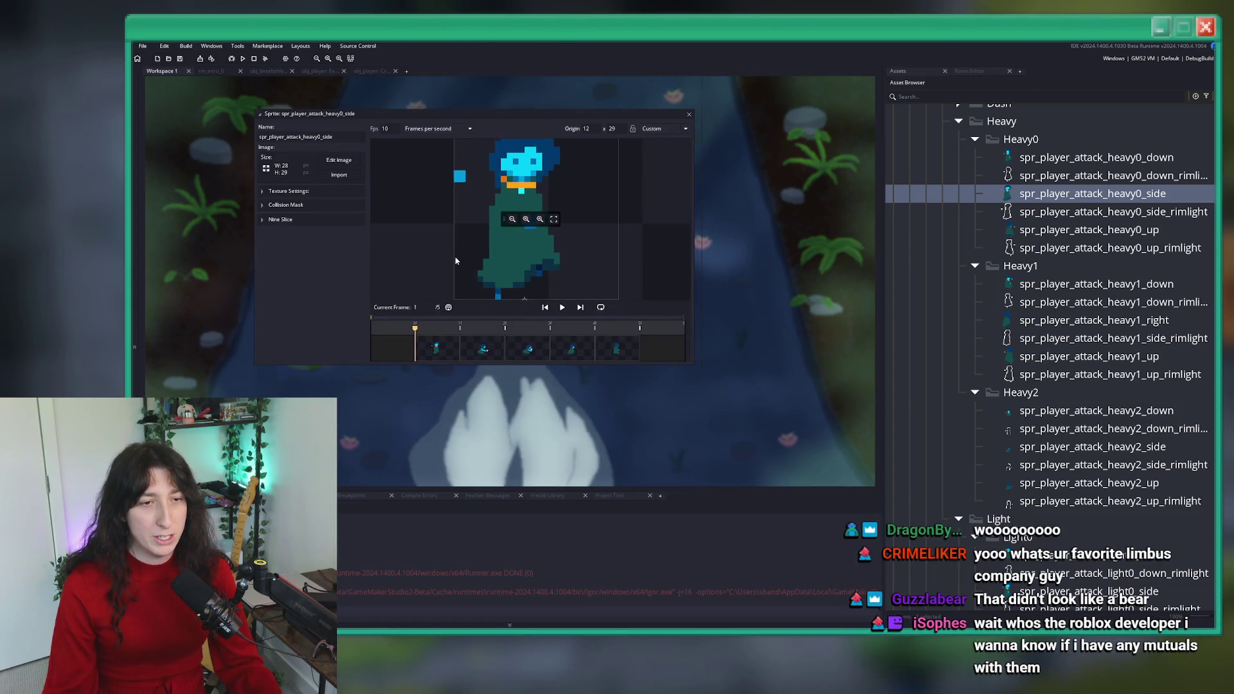
click(492, 345)
key(Right)
key(Right)
key(Right)
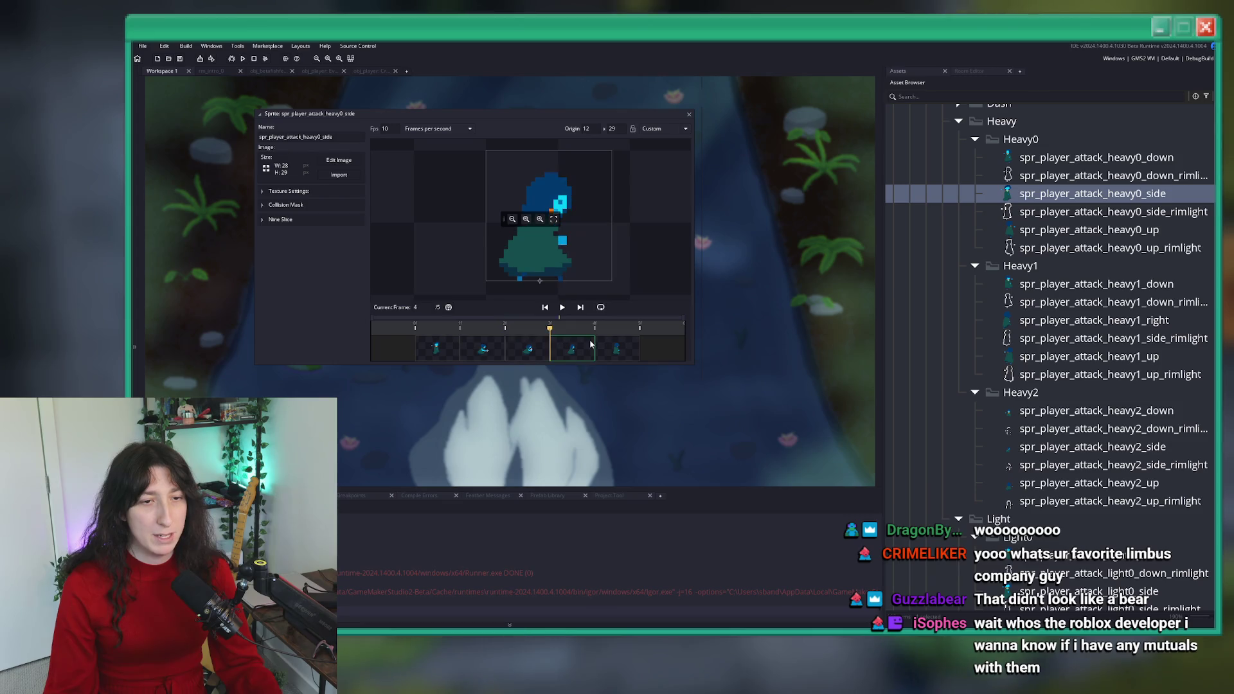
drag(503, 220, 633, 220)
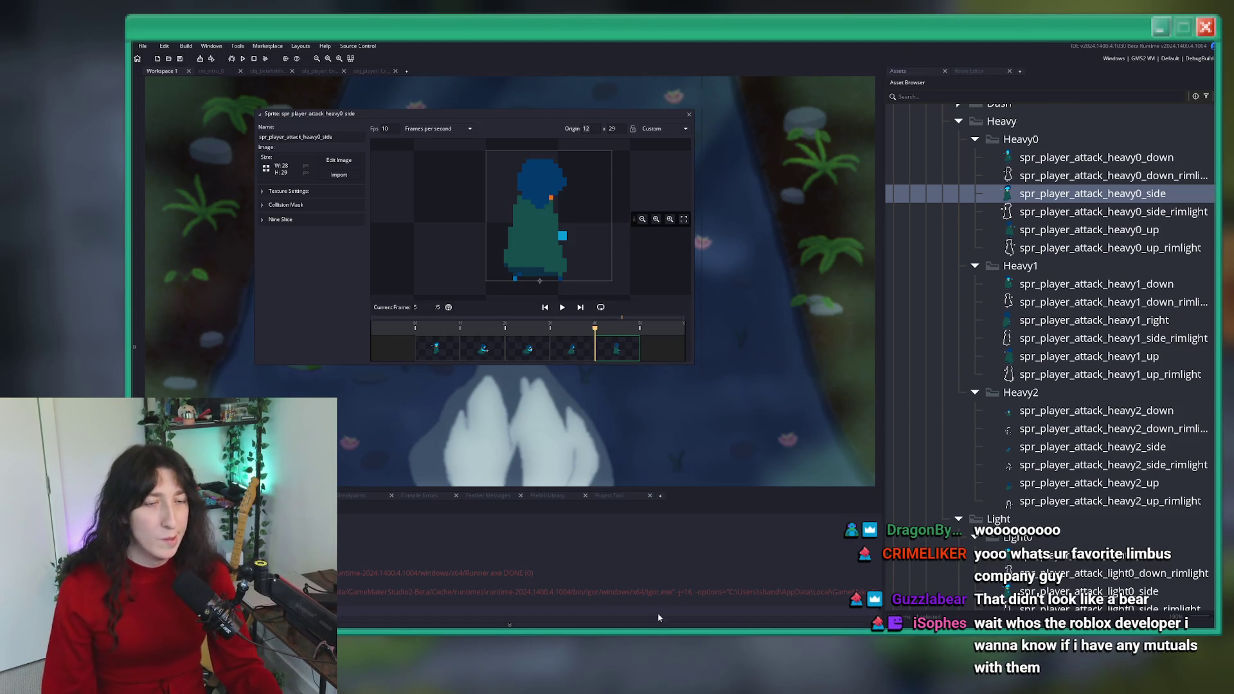
click(320, 71)
click(273, 70)
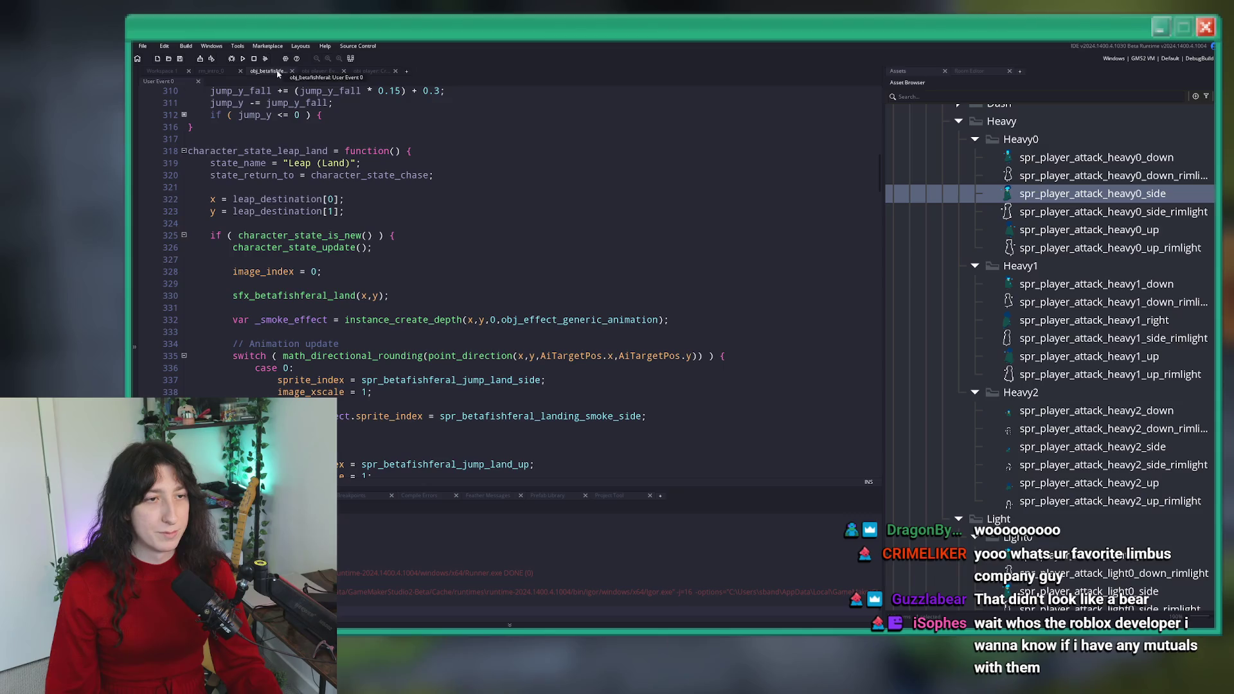
- Return to obj_player's Create event and inspect the abs offset arguments on lines 457–458
click(369, 71)
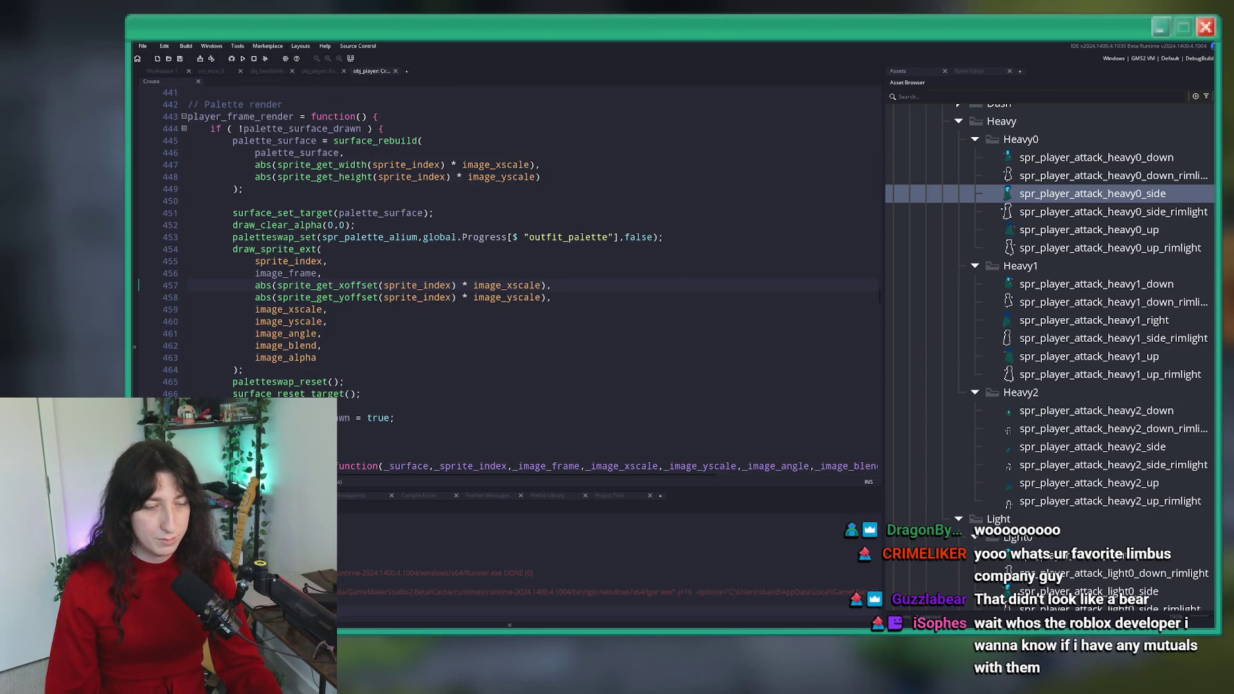
click(305, 300)
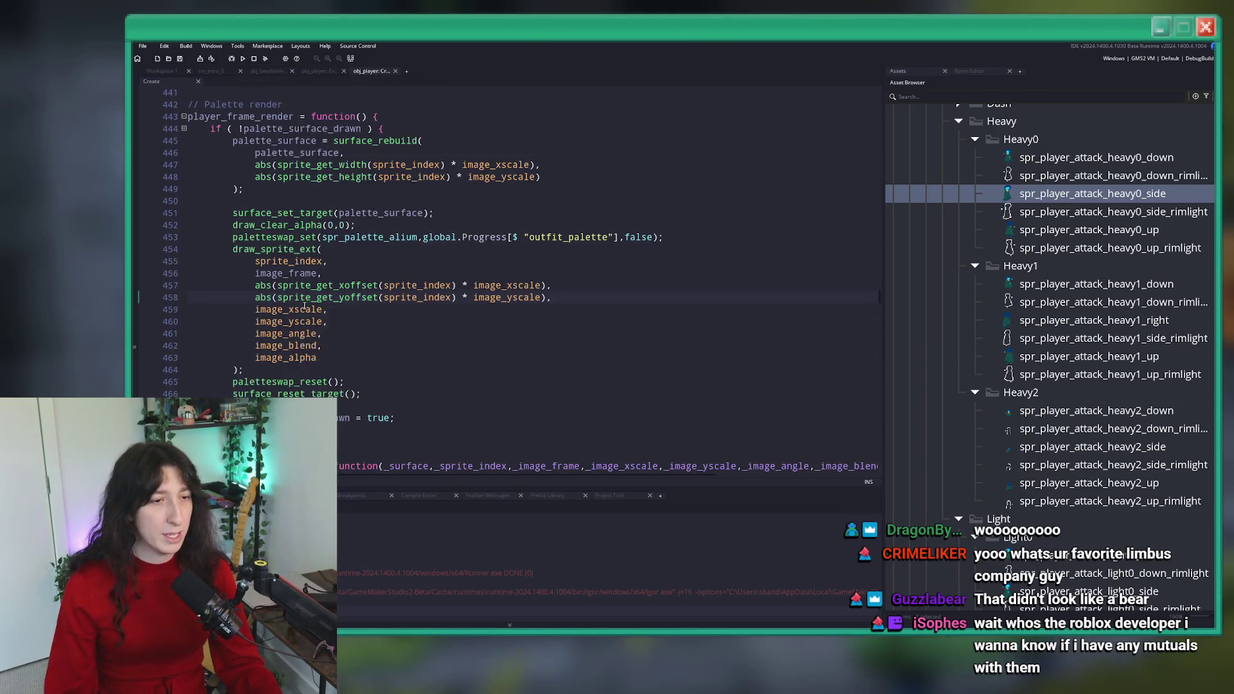
click(282, 286)
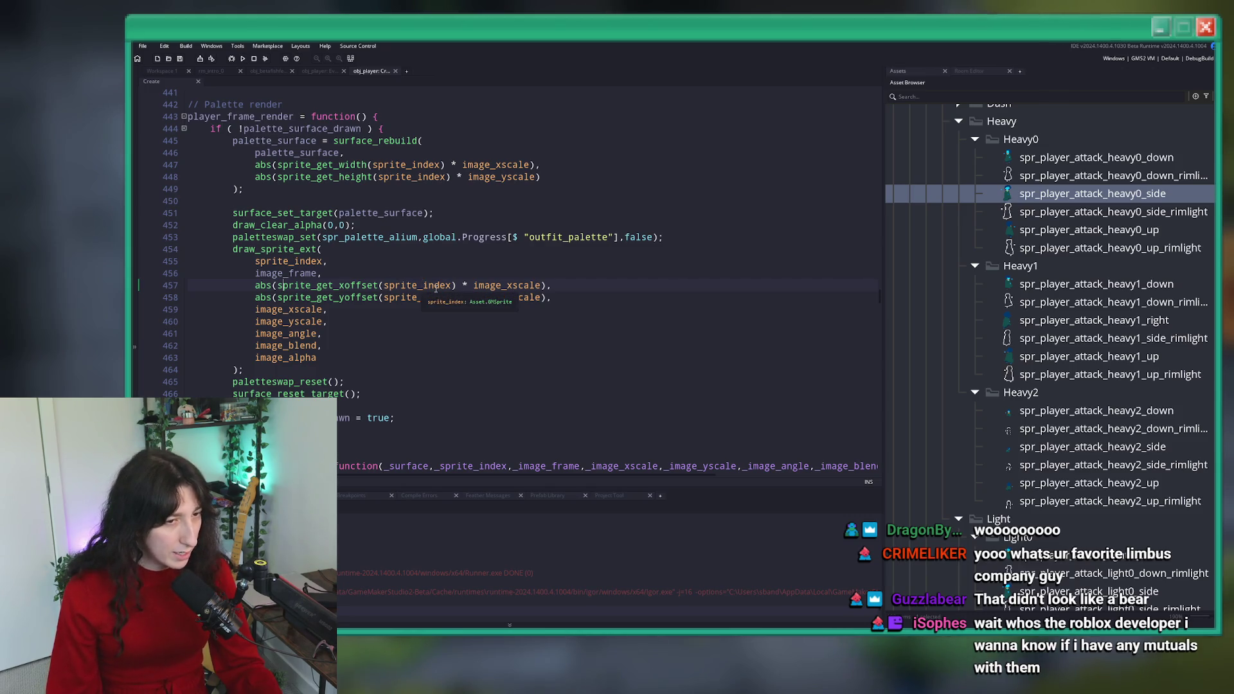
click(261, 286)
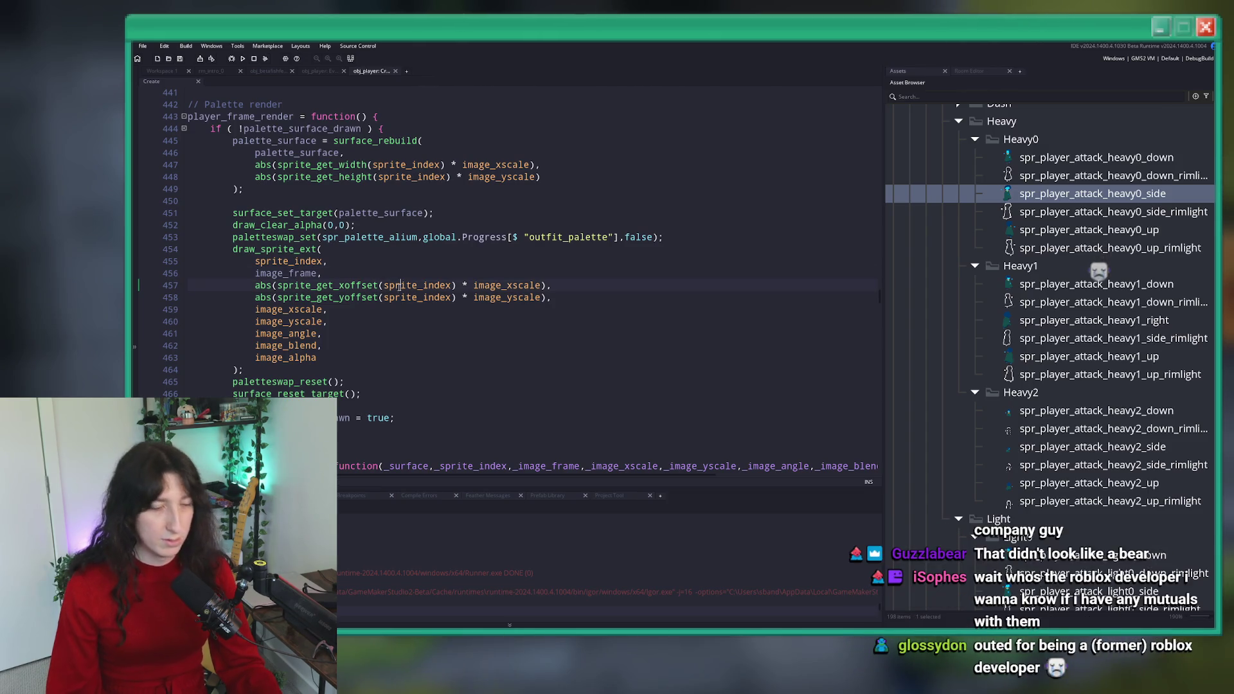
drag(290, 285, 512, 285)
click(278, 288)
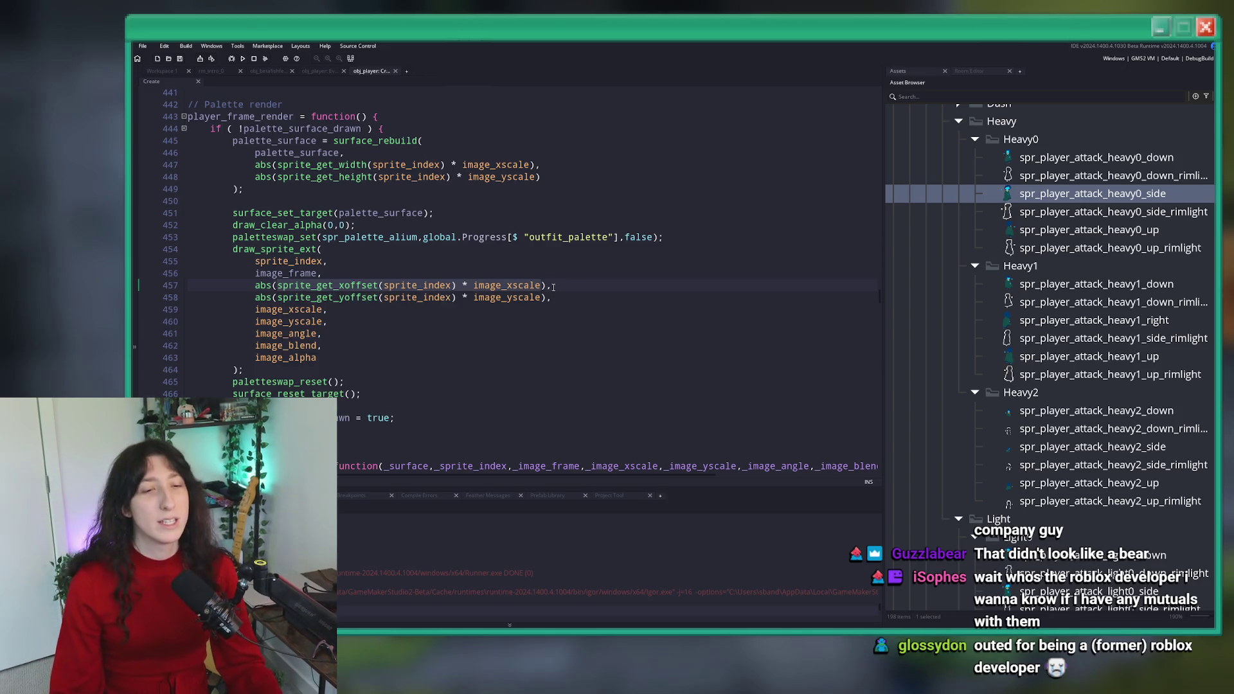
- Examine the image_xscale, image_yscale and sprite_get_xoffset terms on lines 457–458
click(503, 296)
double_click(504, 287)
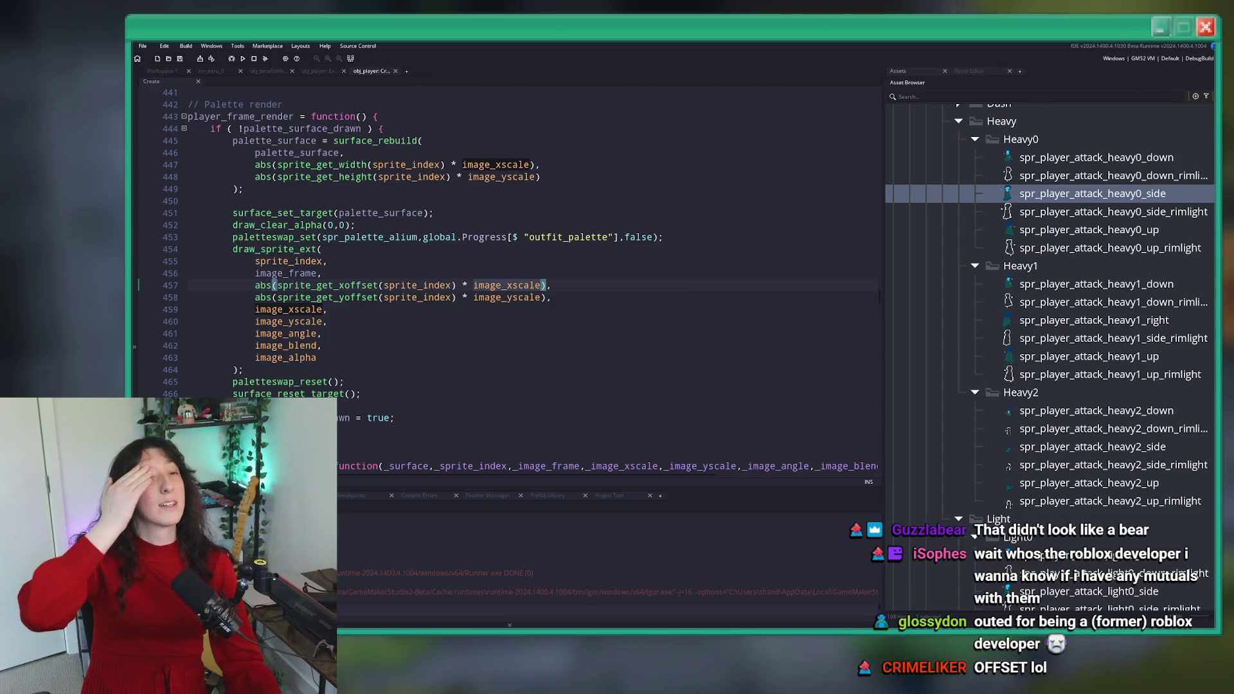
mouse_move(521, 288)
click(524, 285)
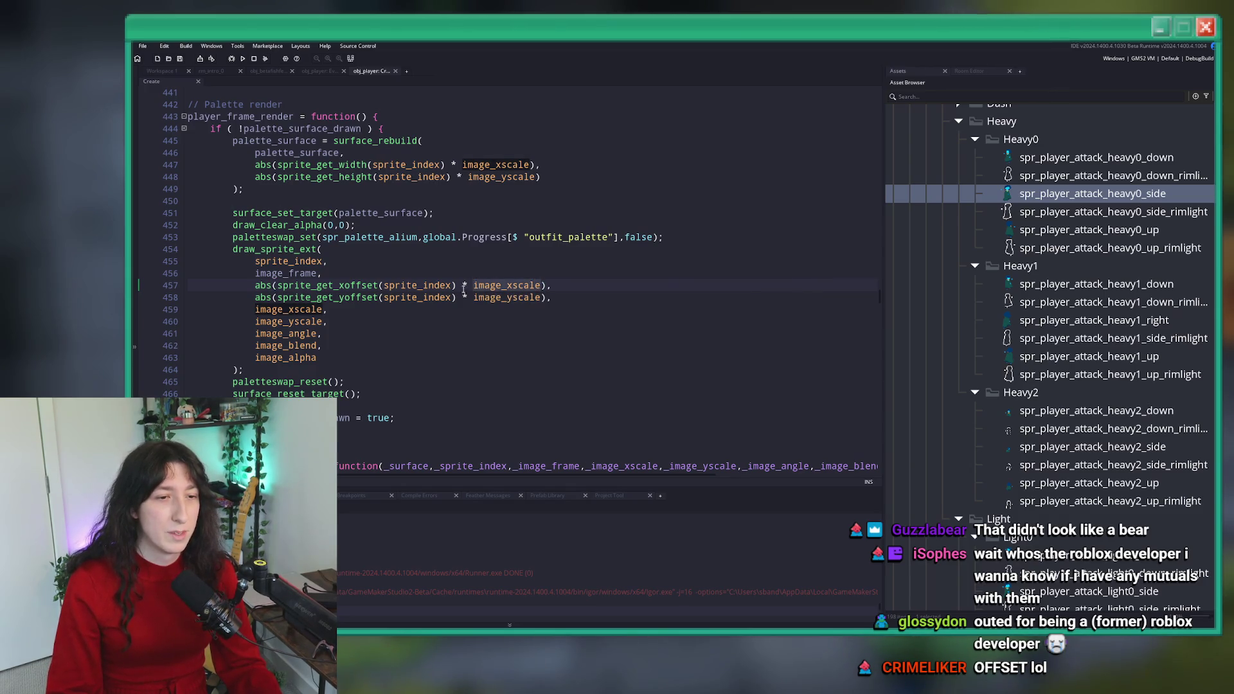
click(292, 288)
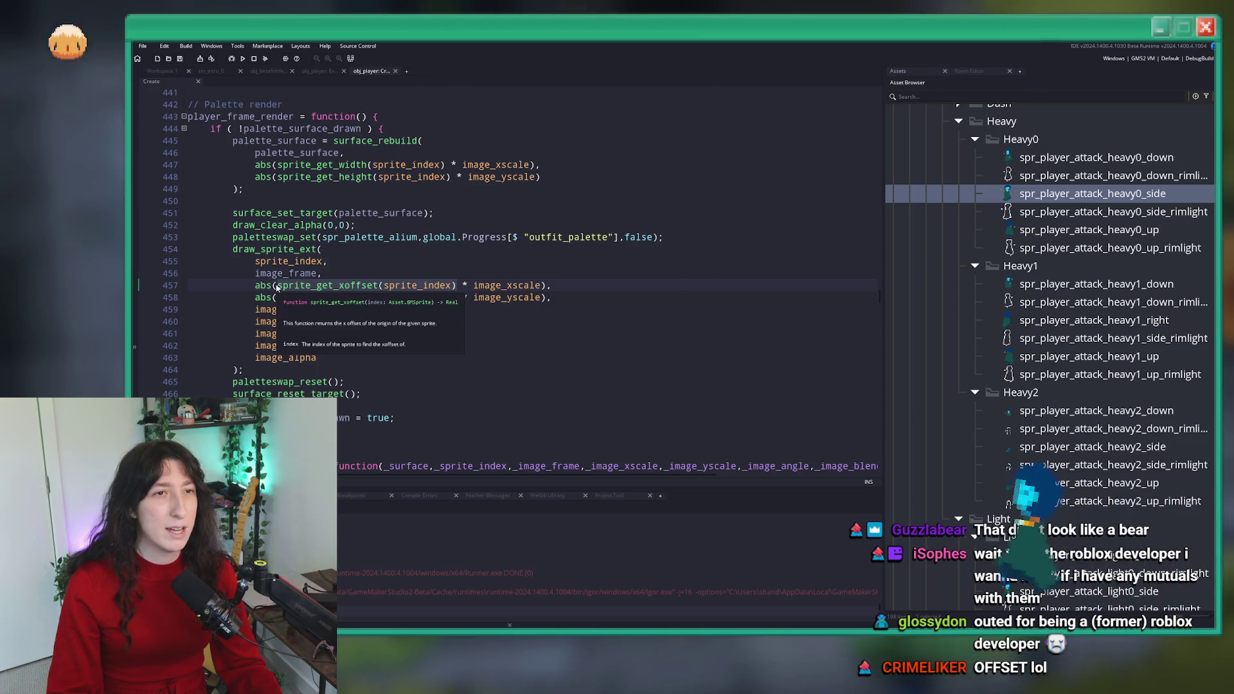
click(545, 285)
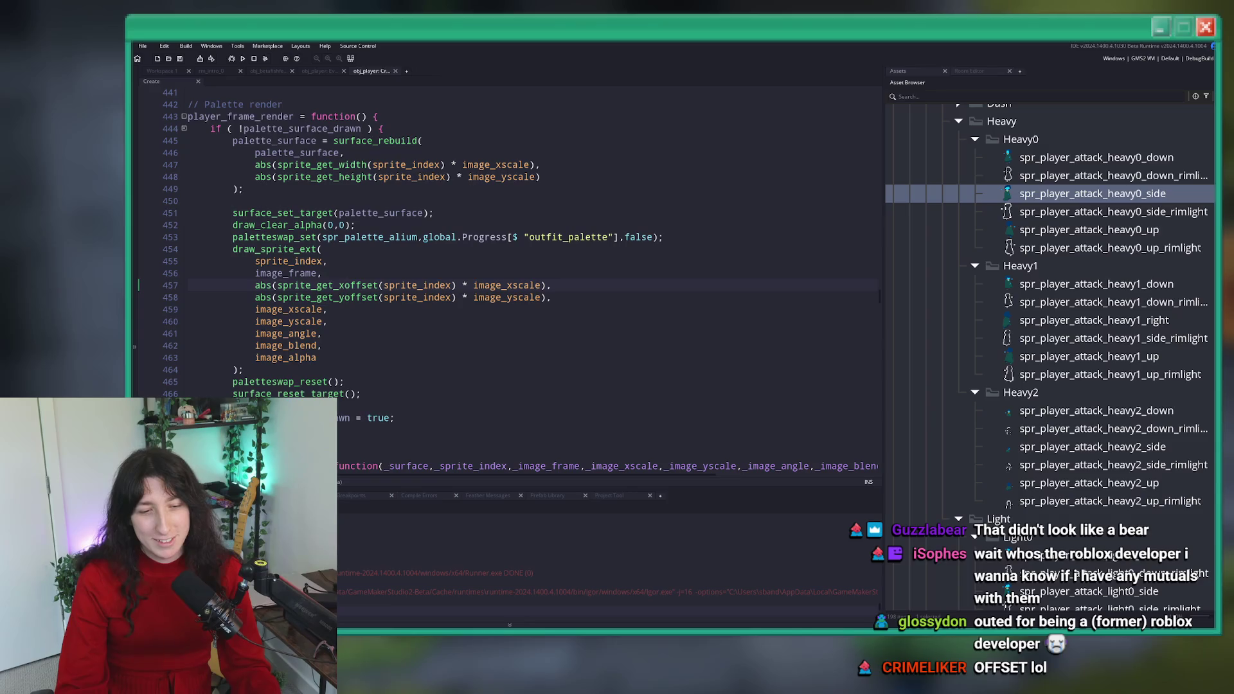
key(super)
key(Escape)
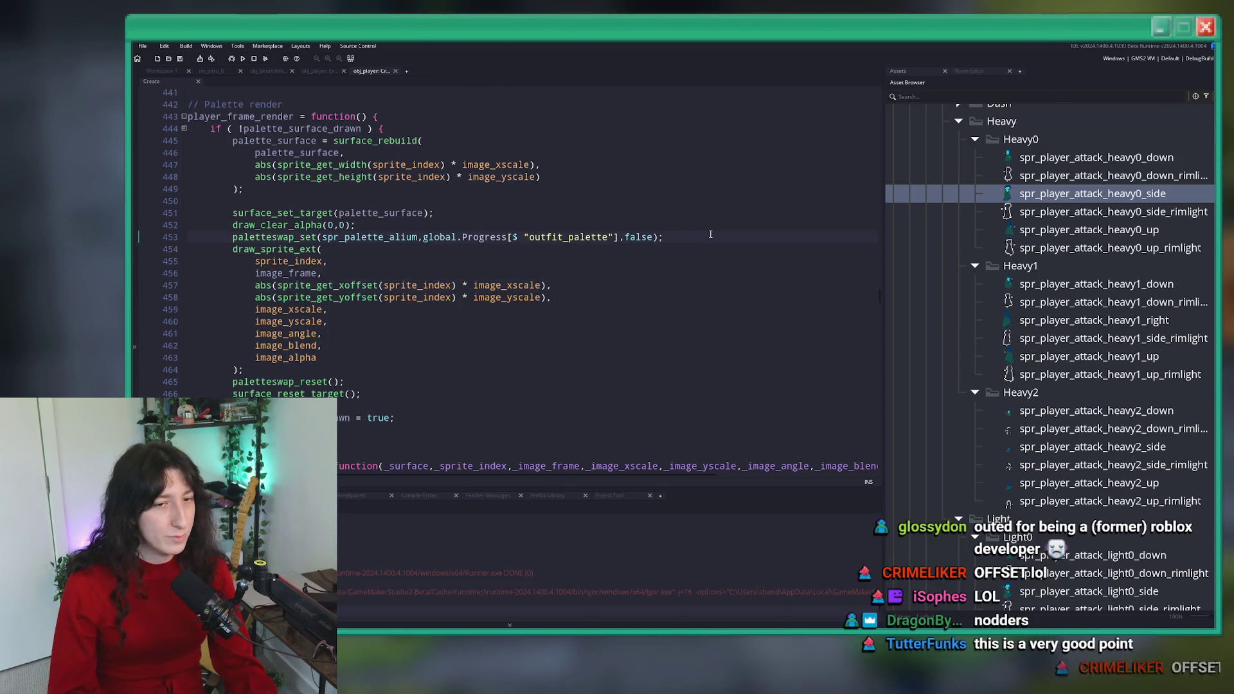
- Start an if check on image scale after line 453, then discard it
key(Return)
key(BackSpace)
text(if ( imagek)
key(BackSpace)
key(BackSpace)
key(BackSpace)
key(shift+Home)
key(BackSpace)
key(BackSpace)
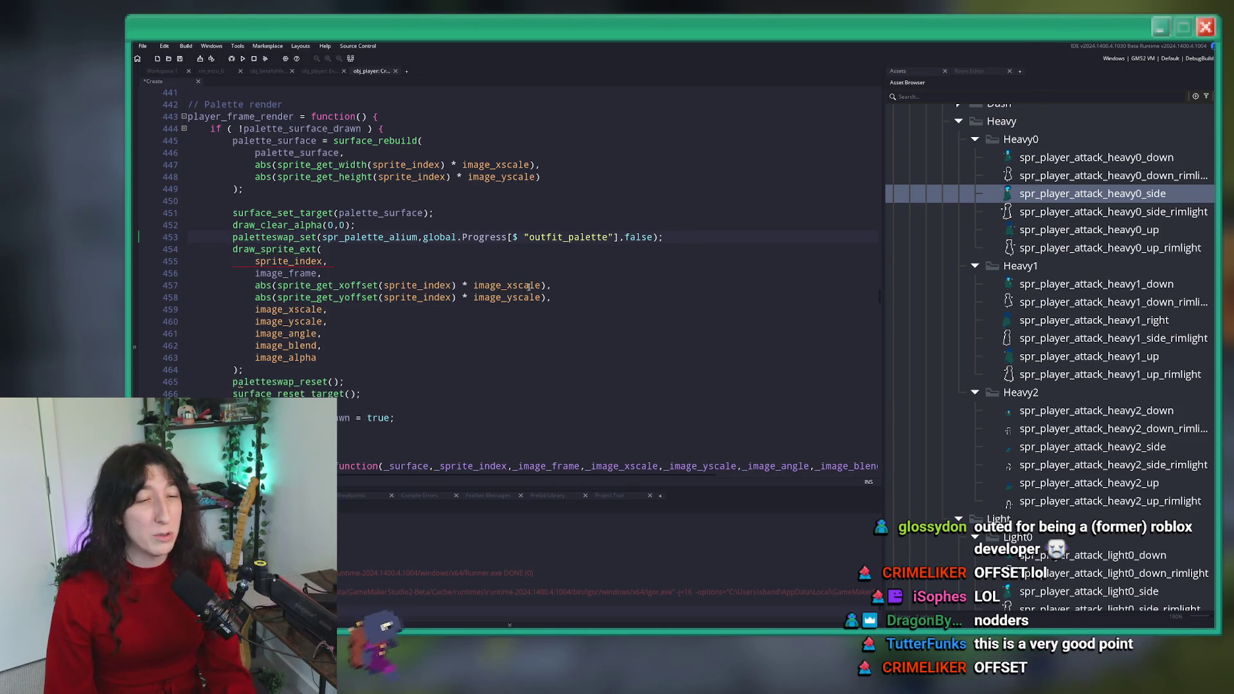
- Prefix line 457's abs x offset with 'sign(image_xscale) == 1 ?' and paste a copy as the false branch
click(469, 285)
click(255, 286)
text(si)
text(gn(image_xscale) == 1)
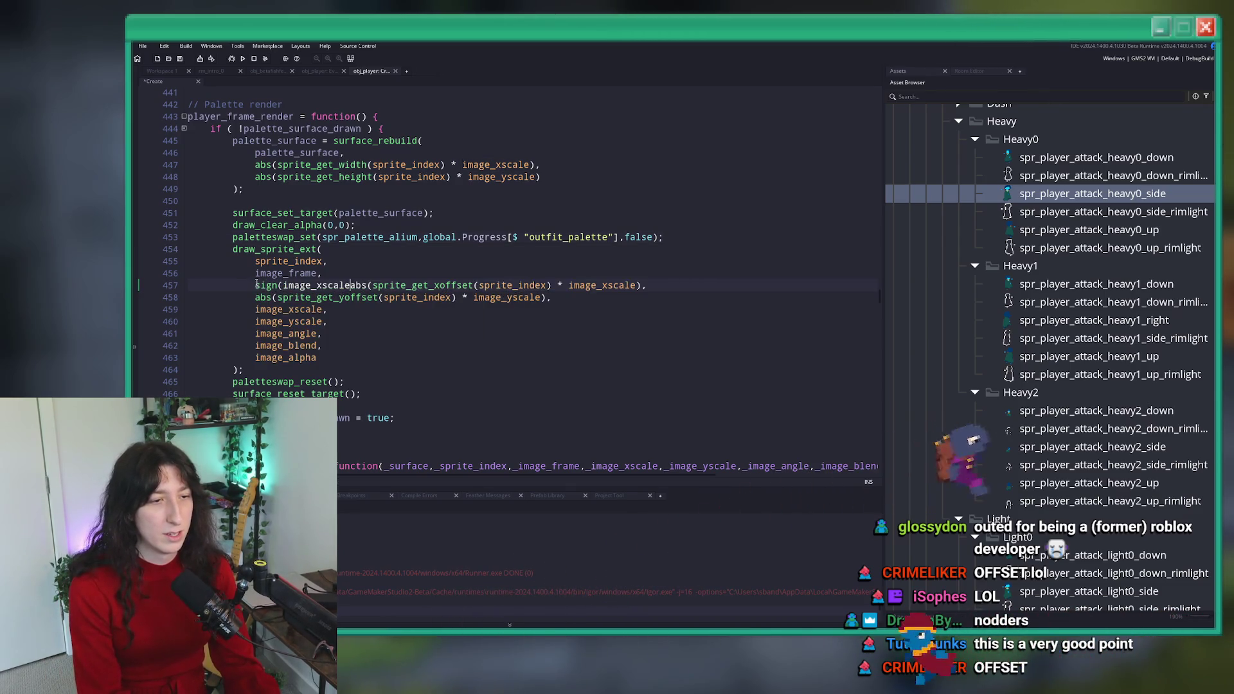
text( ?)
click(693, 285)
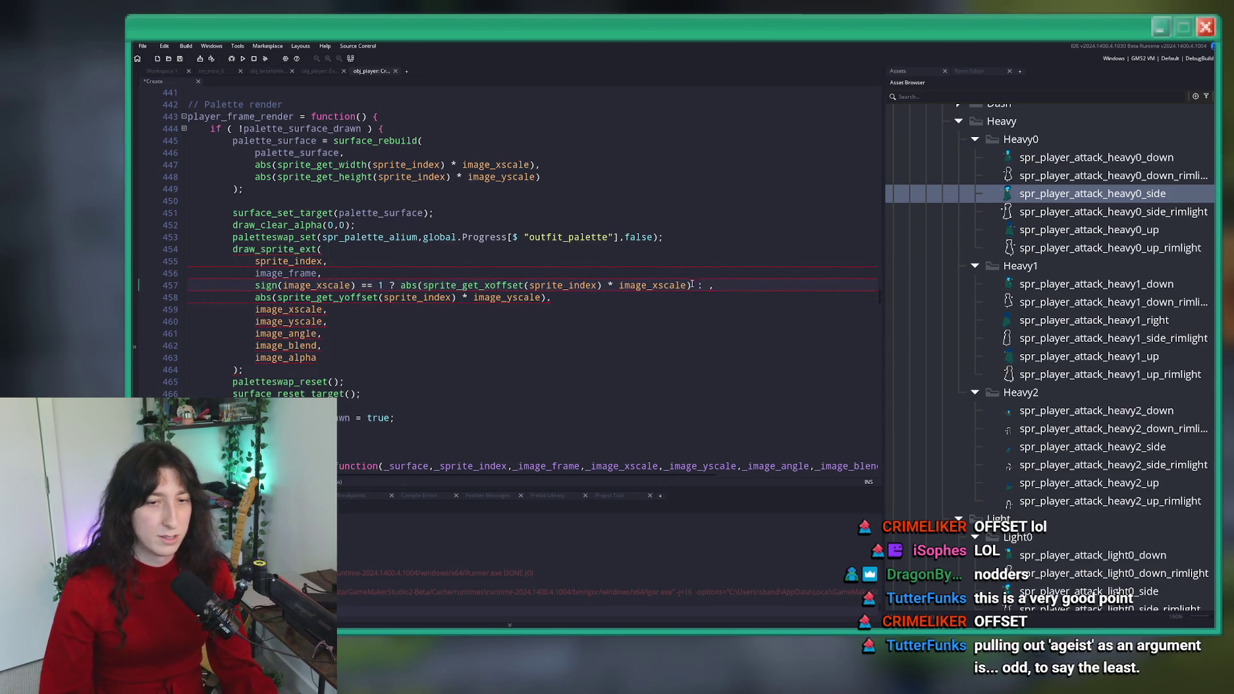
click(402, 287)
drag(403, 285, 691, 285)
key(ctrl+c)
click(708, 285)
key(ctrl+v)
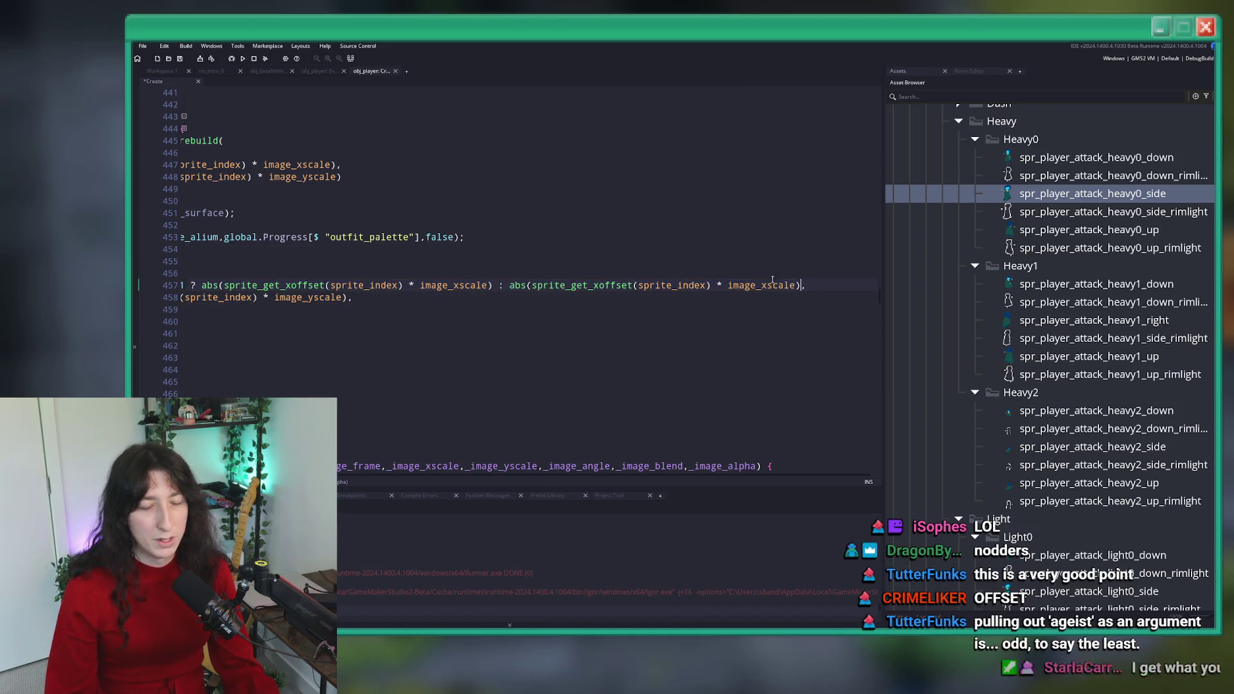
- Insert 'sprite_get_width(sprite_index) -' into the false branch's abs call
click(683, 285)
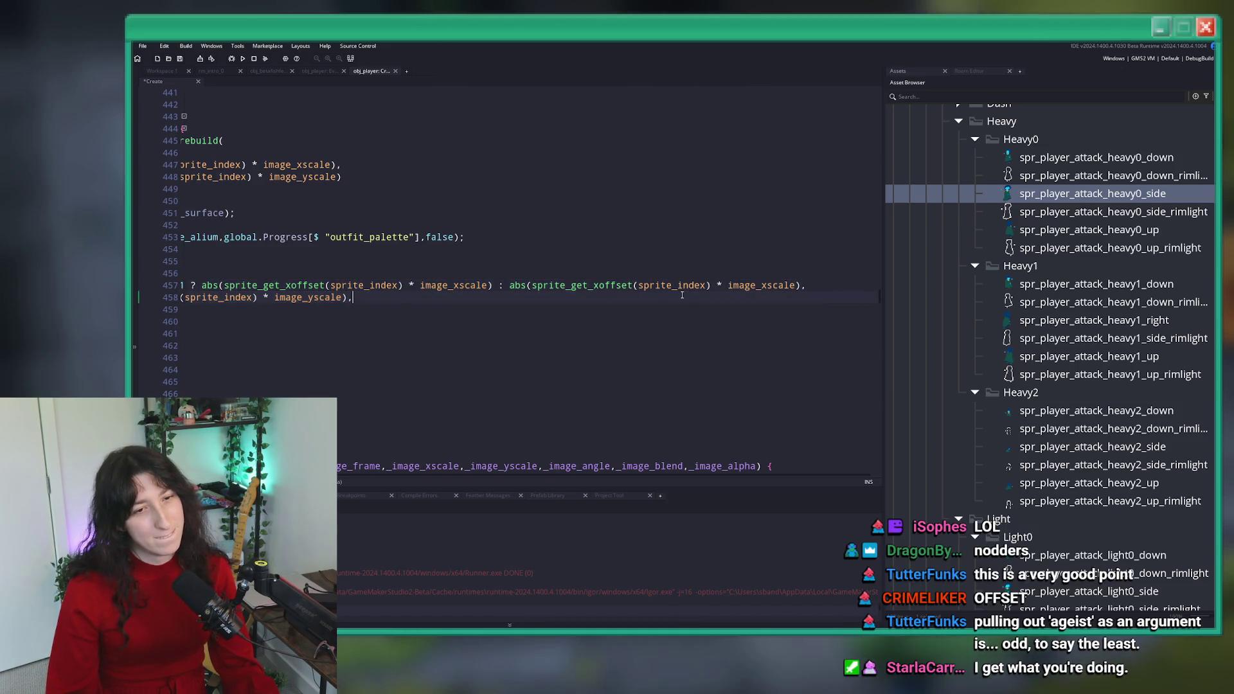
click(532, 284)
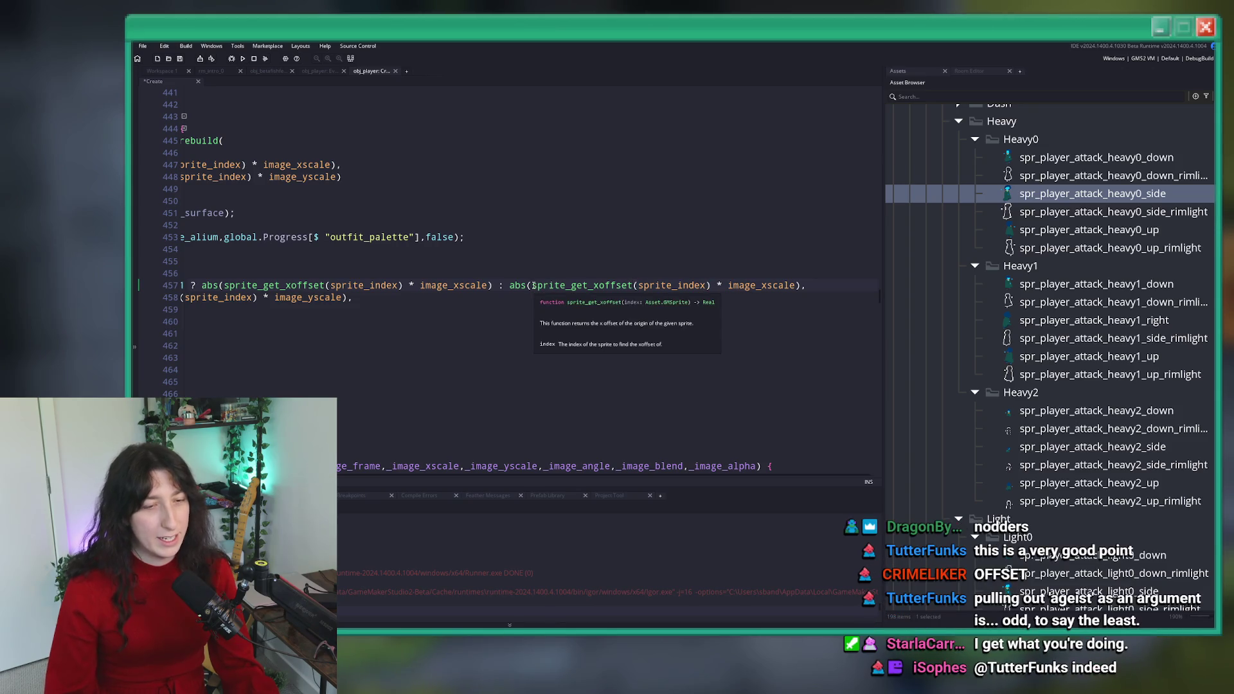
text(sprite_ge)
text(t_width()
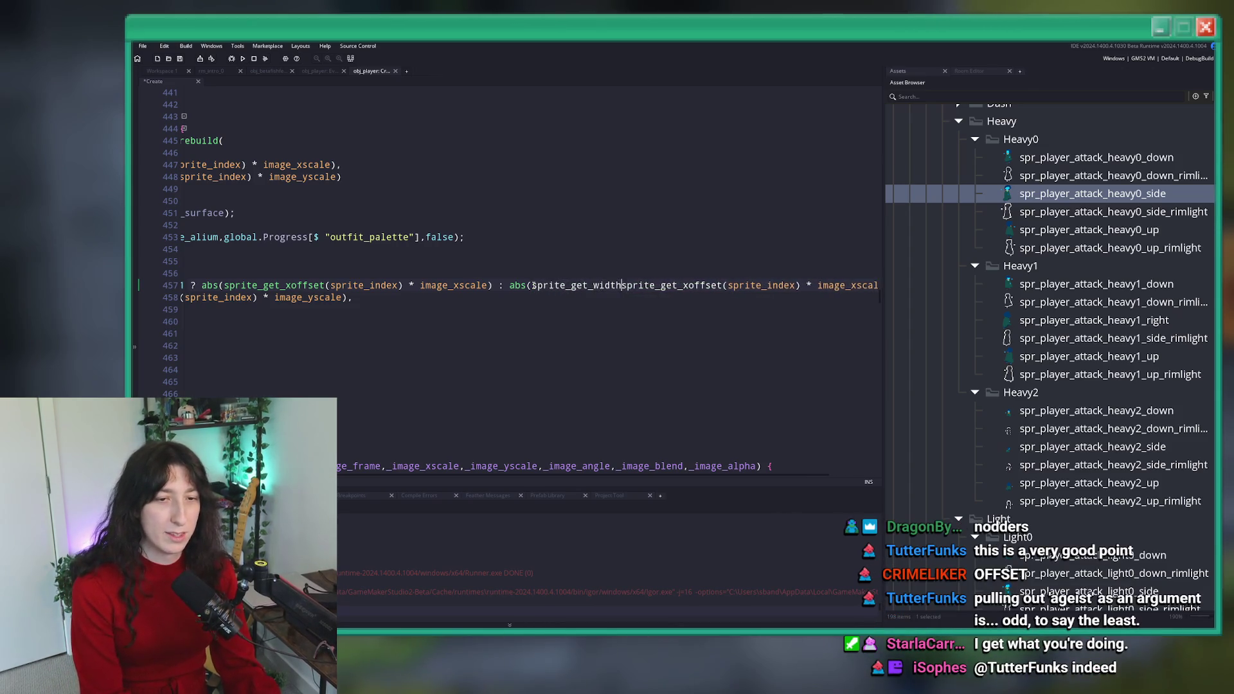
double_click(768, 285)
key(ctrl+c)
click(628, 285)
key(ctrl+v)
text() -)
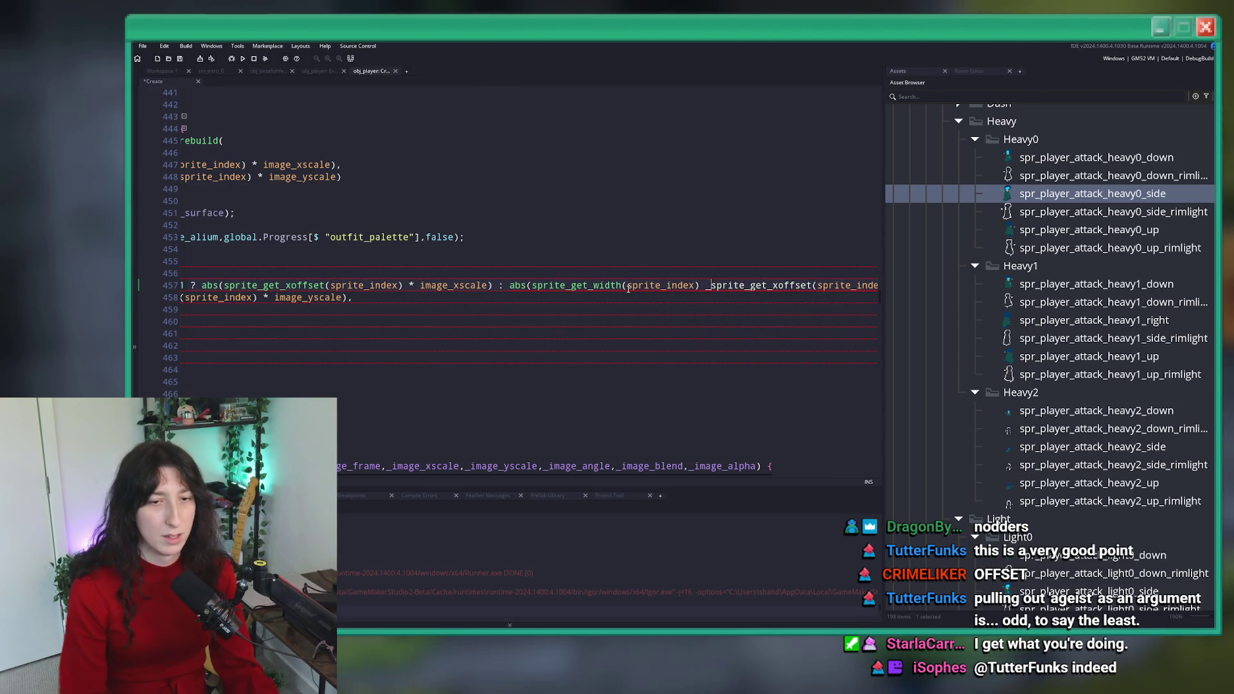
- Put the ternary's true and false branches on separate lines
key(Up)
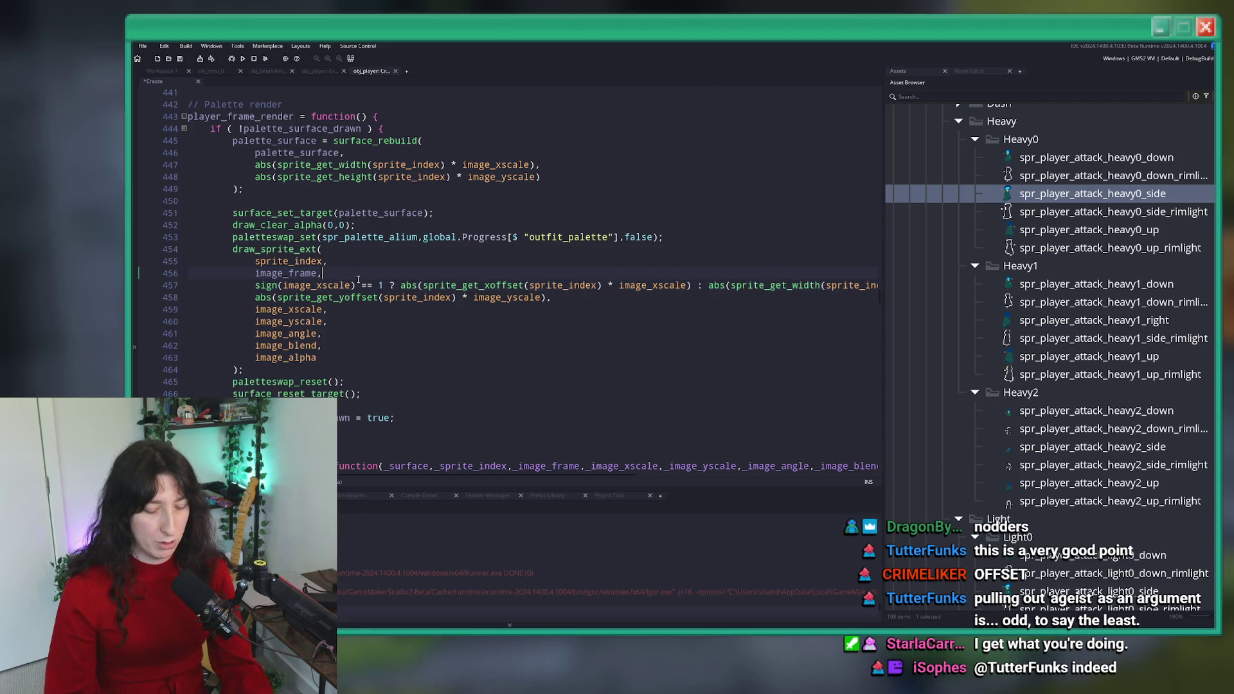
key(F12)
click(403, 285)
key(Return)
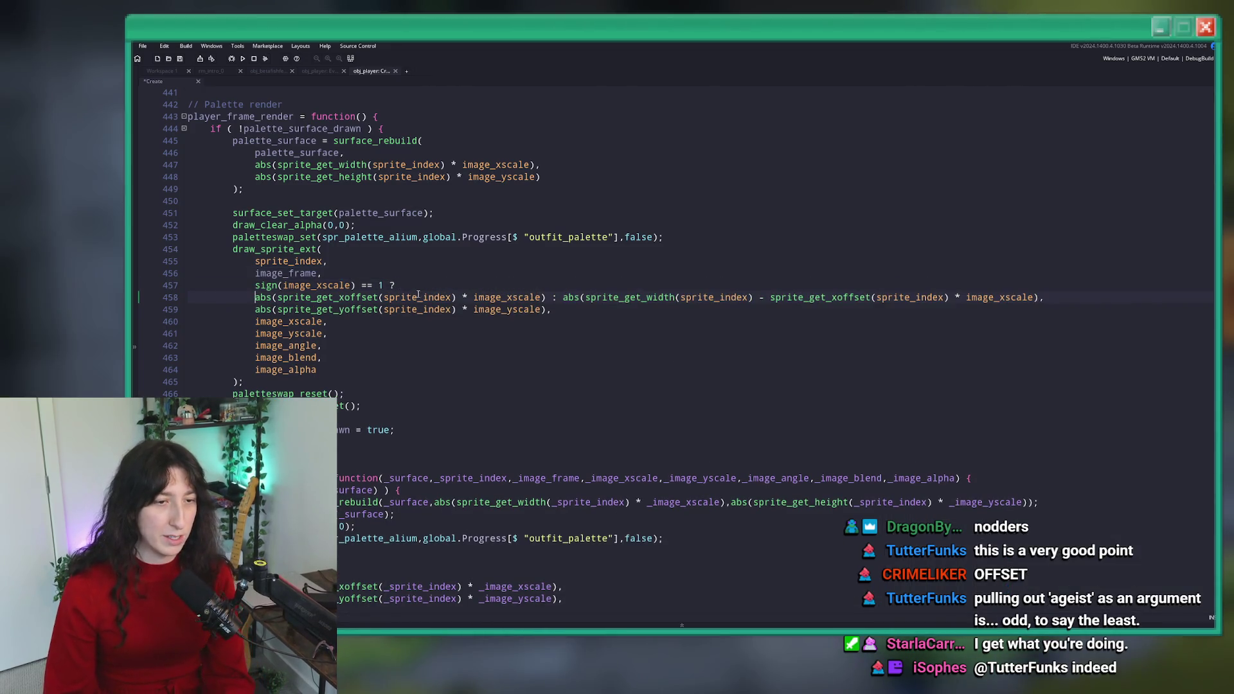
key(Return)
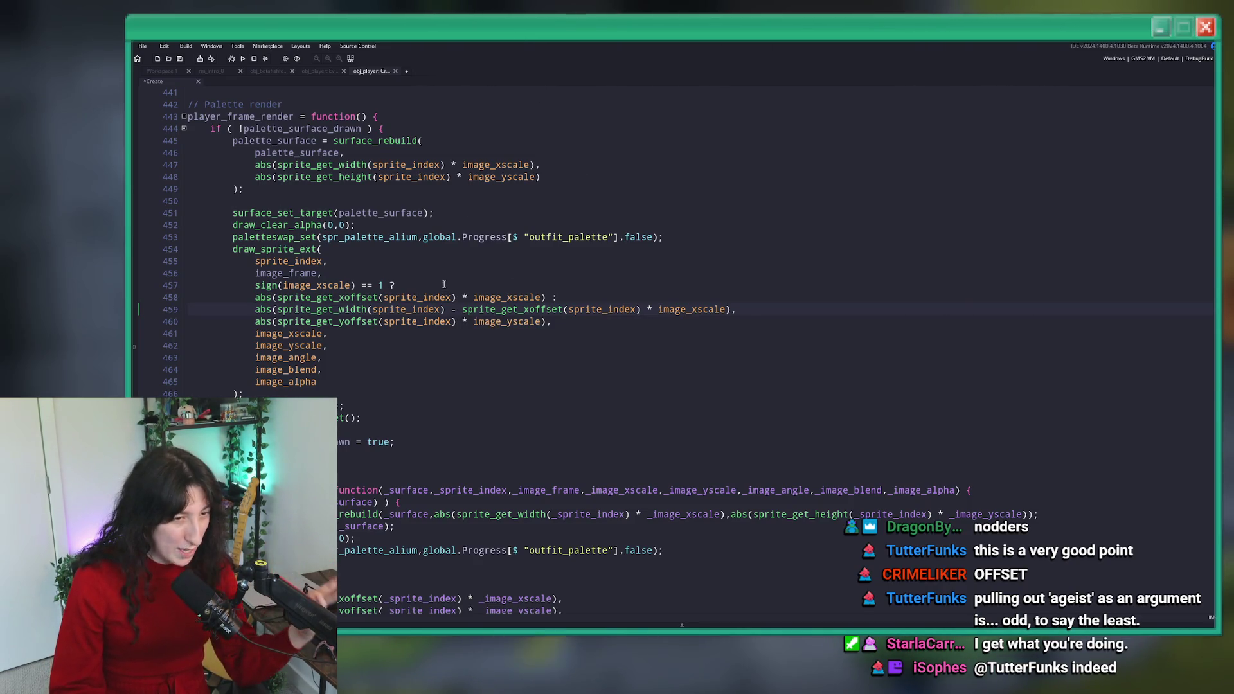
- Wrap the width term as (sprite_get_width(sprite_index) * 0.5) and save the Create event
text(* 0.5)
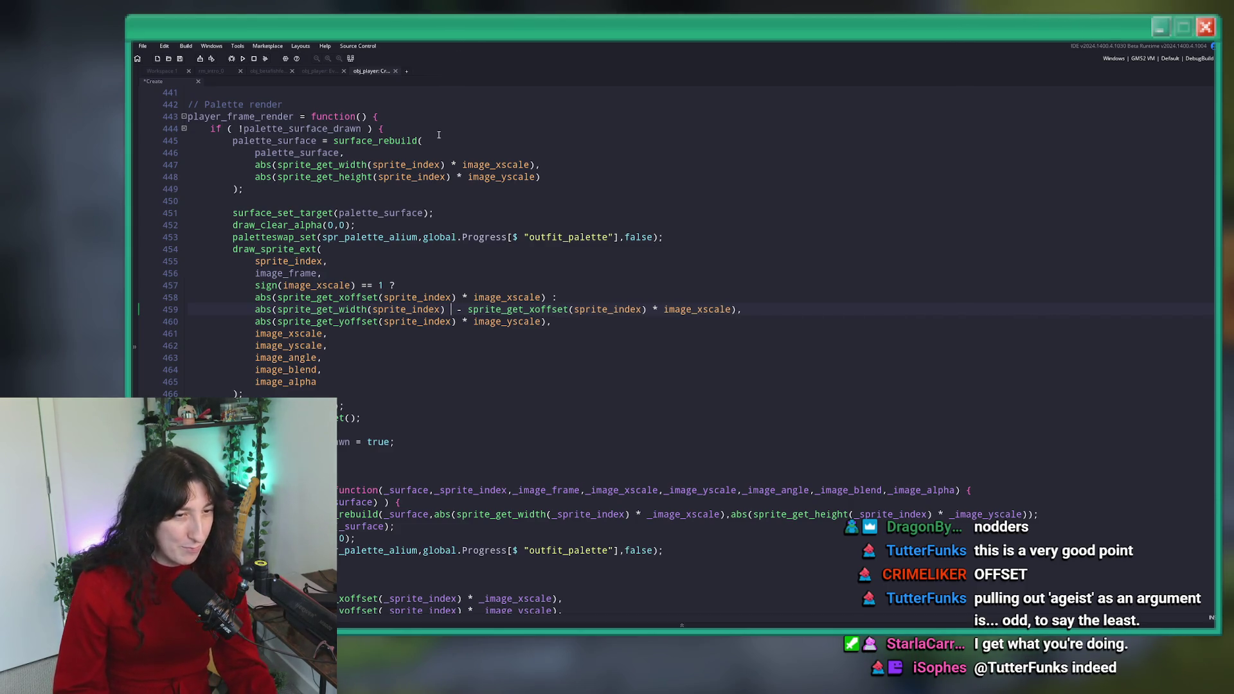
text() * 0.5)
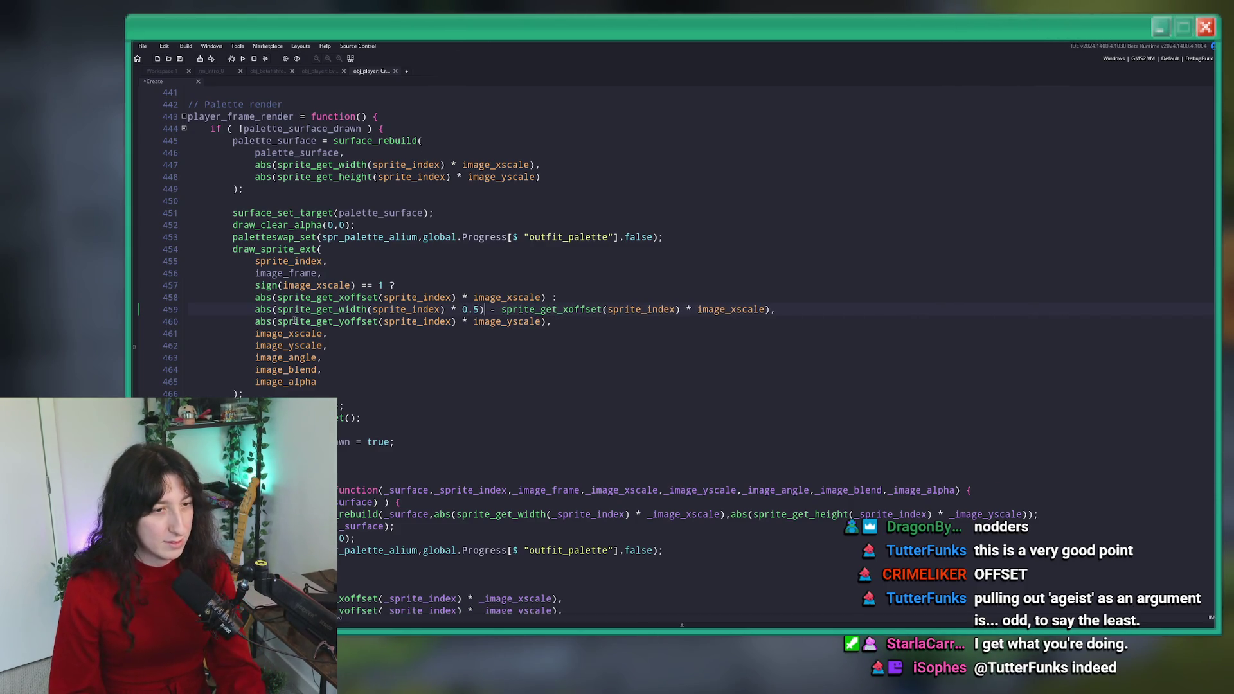
click(278, 310)
text(()
key(ctrl+s)
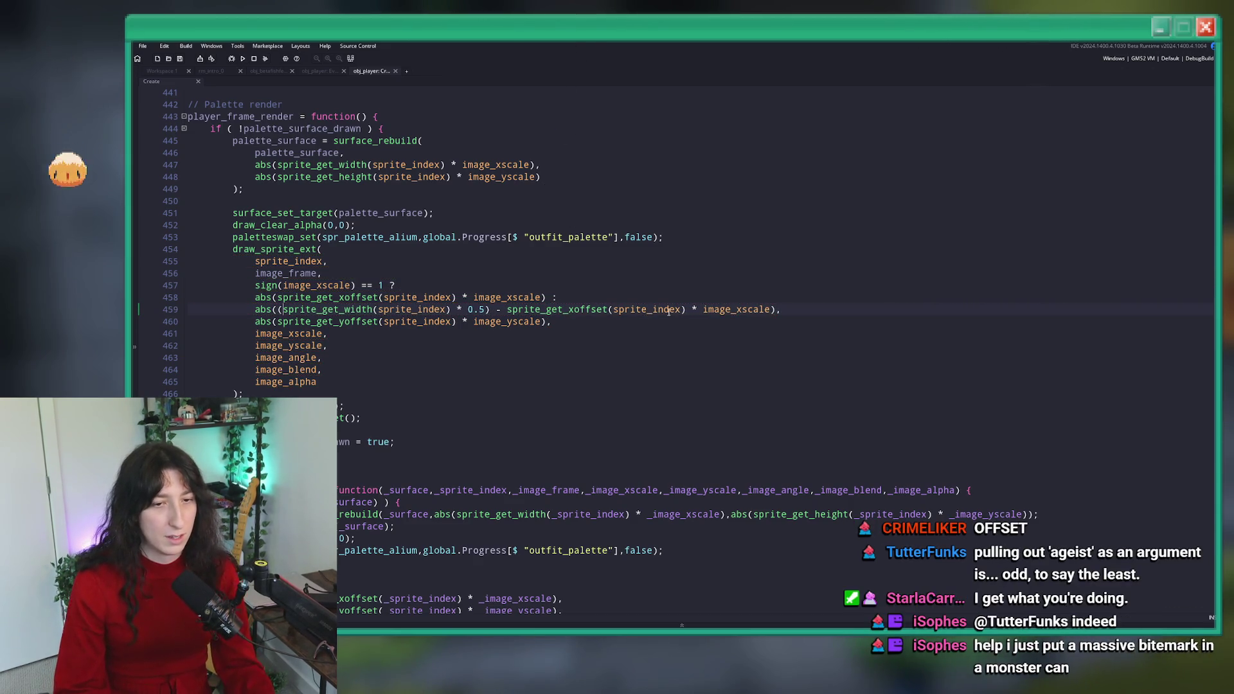
click(754, 310)
drag(771, 310, 508, 309)
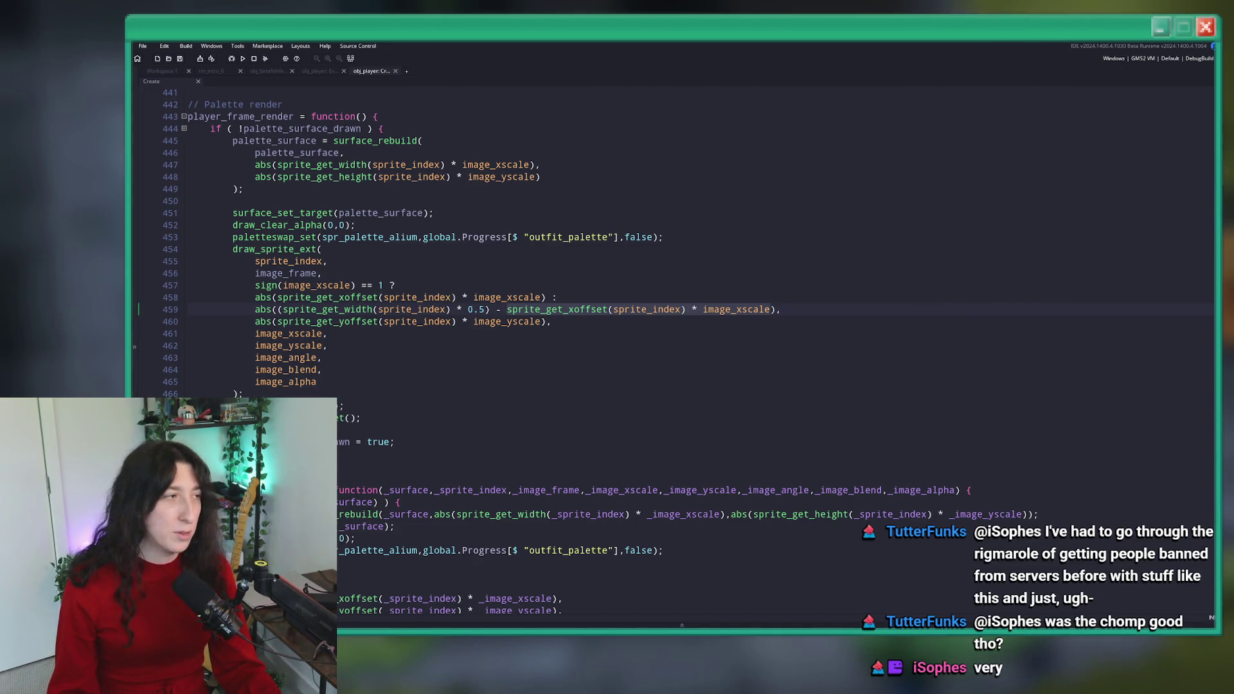
key(alt+Tab)
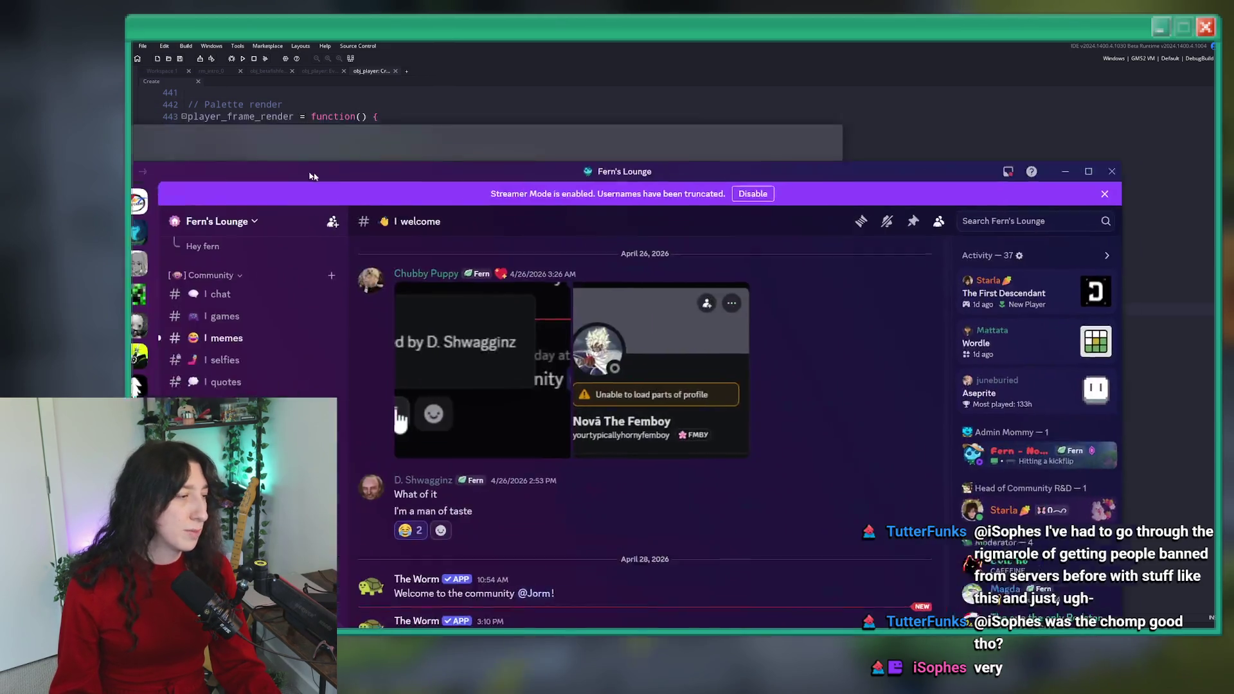
- Open #rules, move the Discord window left, read rule 14 on politics, then return to GameMaker
scroll(425, 217, up, 2)
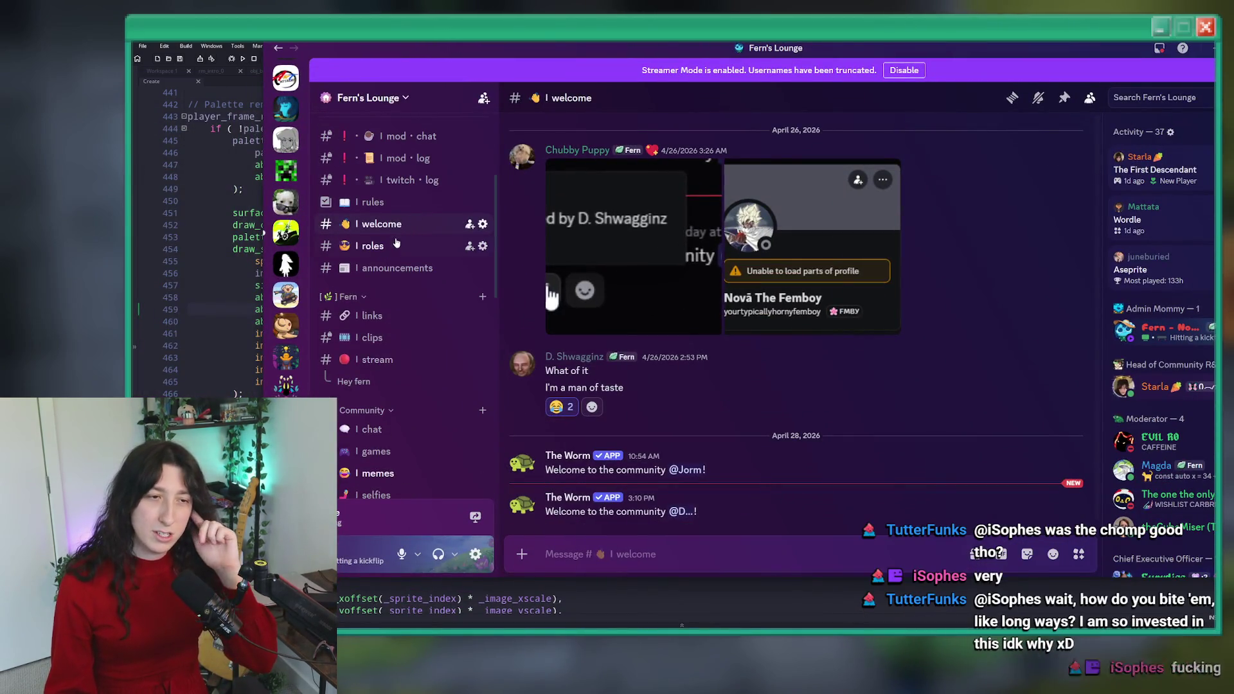
click(395, 205)
drag(461, 54, 390, 47)
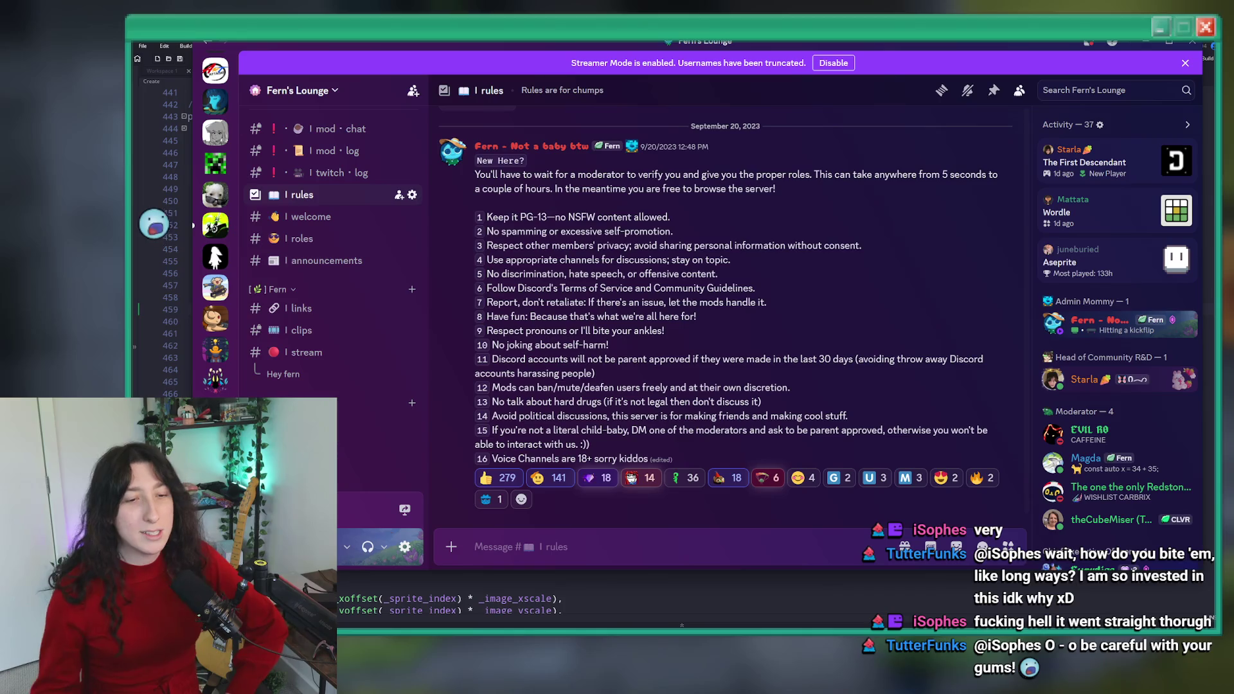
drag(848, 416, 454, 410)
click(673, 416)
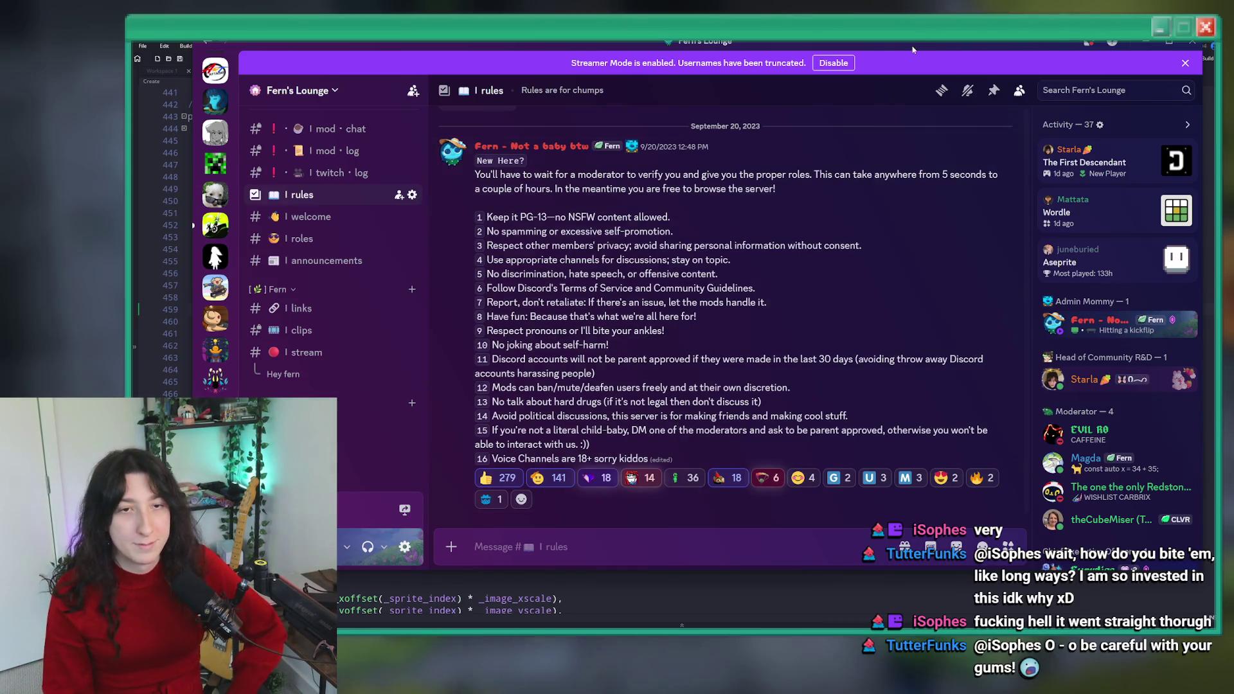
key(alt+Tab)
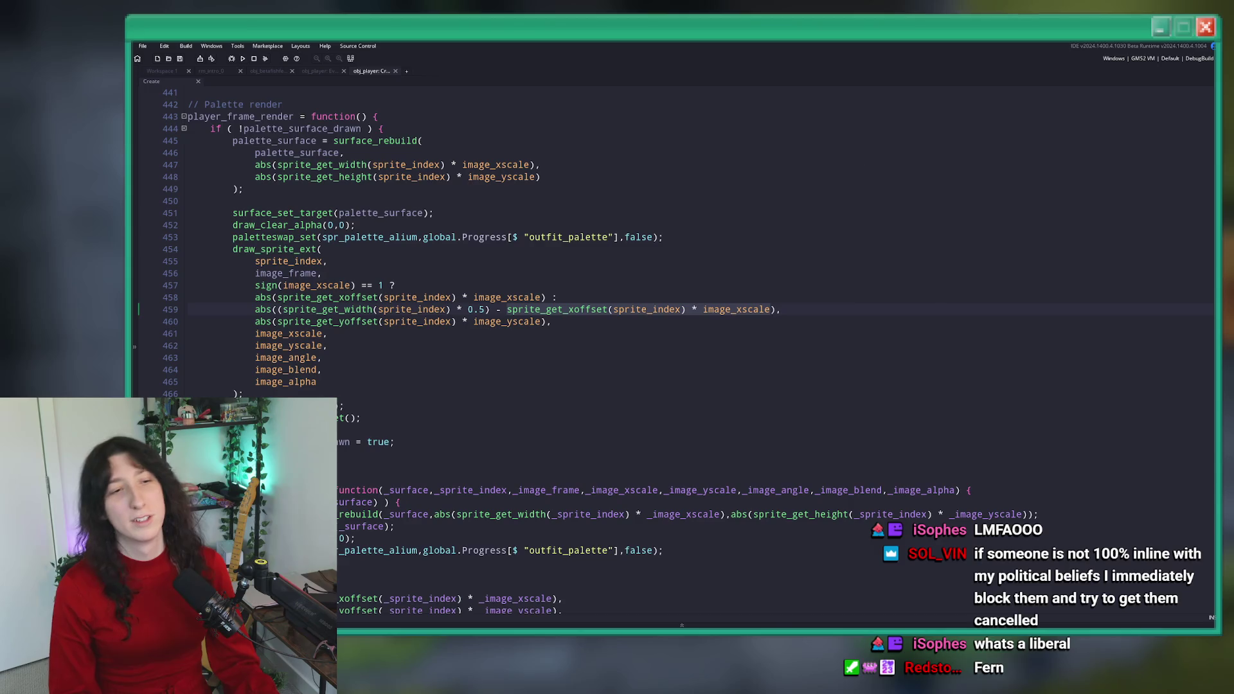
- Deselect the x offset expression on line 459
click(802, 310)
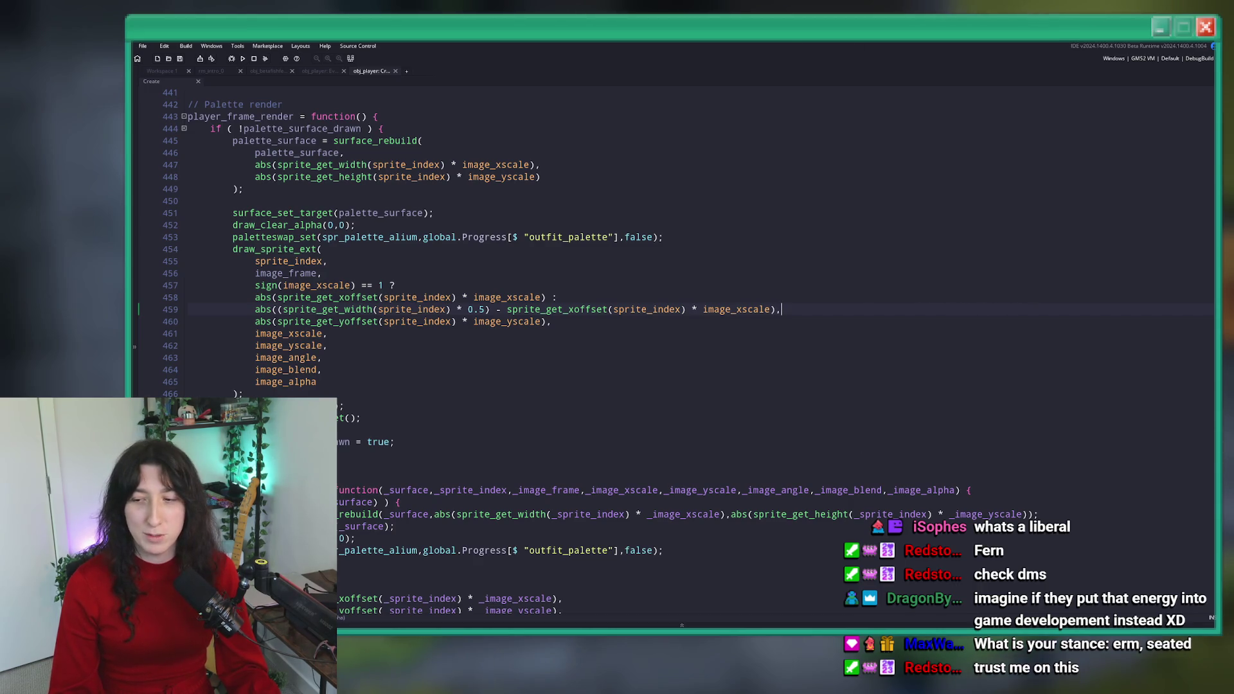
- Launch Discord from Windows search and bring up its direct messages with the Unforged Steam link
key(super)
text(d)
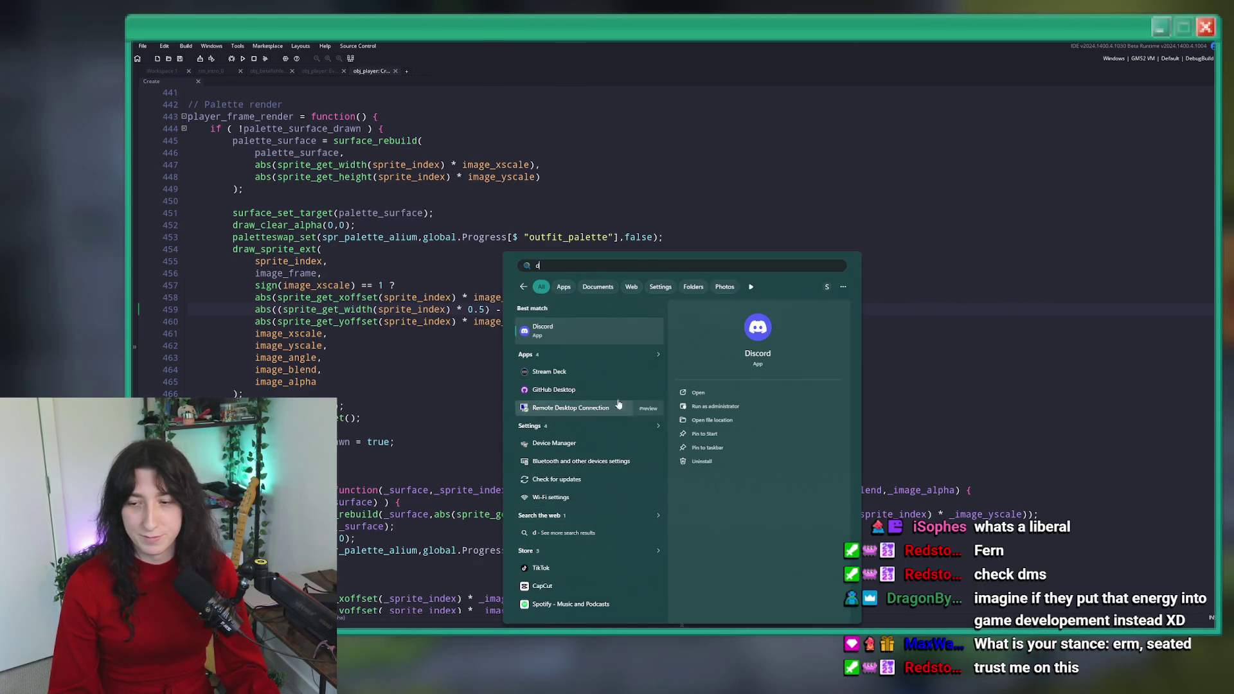
click(608, 341)
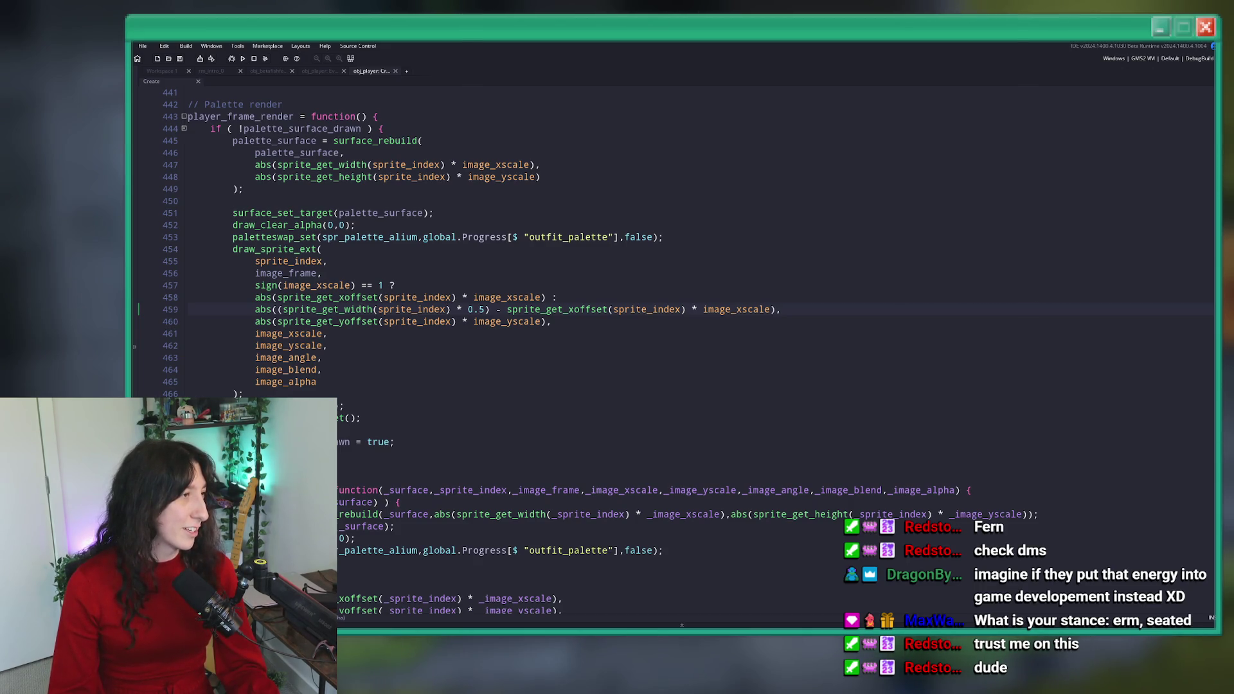
key(alt+Tab)
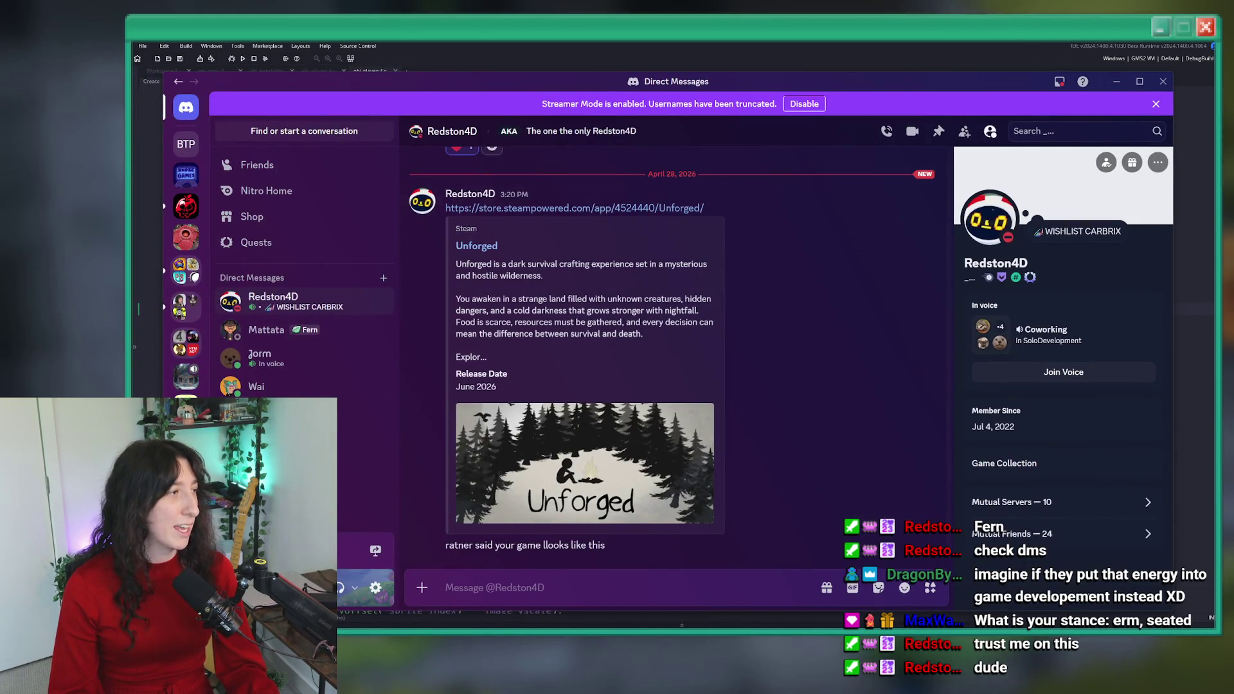
- Open the Unforged store page's first screenshot full size and advance to the fourth one
scroll(533, 301, down, 1)
ctrl+scroll(533, 301, down, 5)
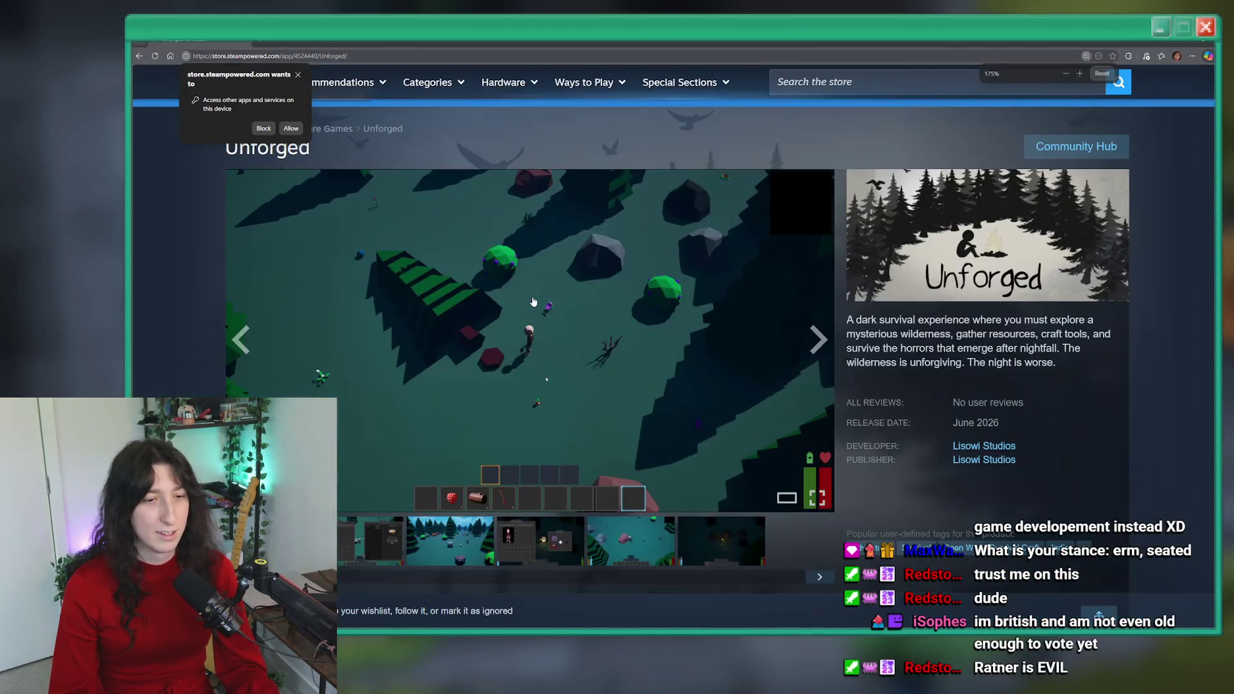
ctrl+scroll(533, 302, up, 2)
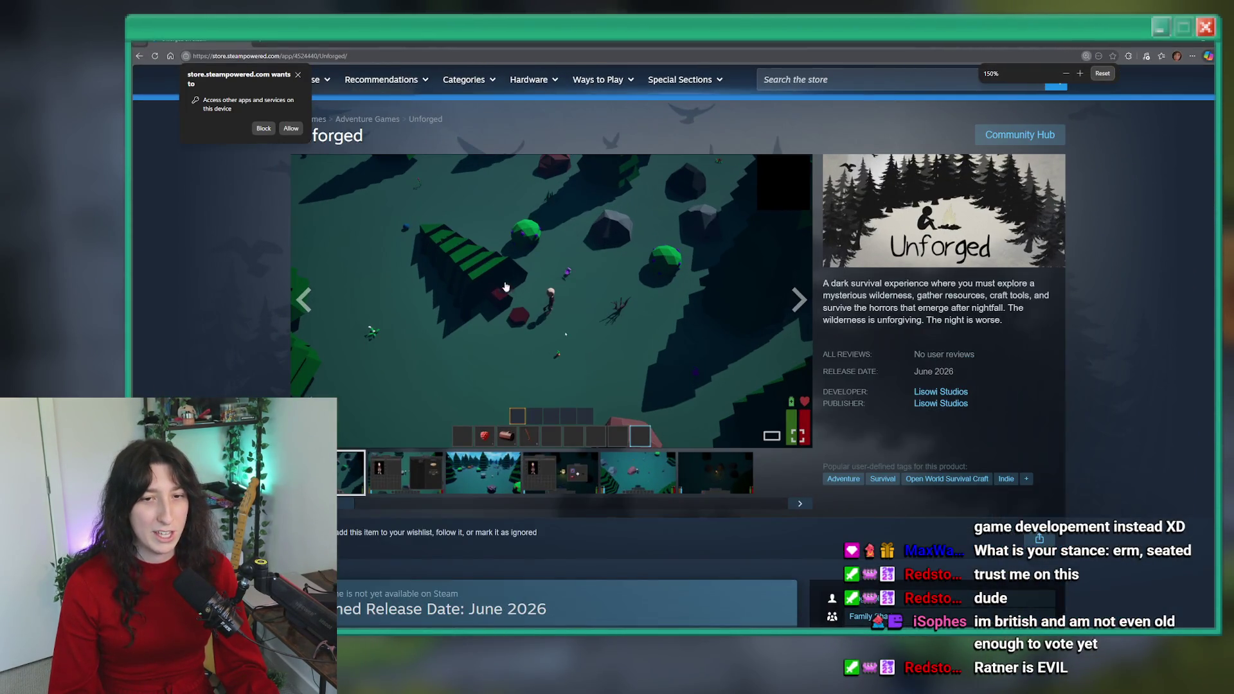
click(428, 435)
click(1110, 346)
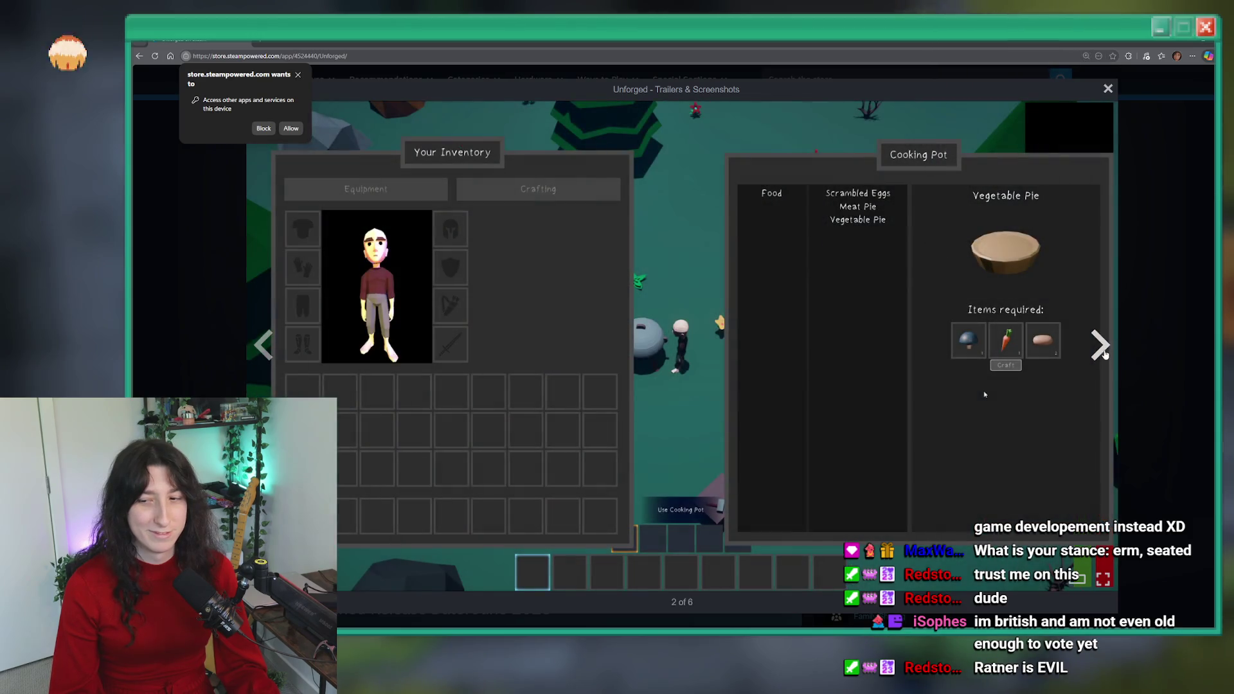
click(1110, 346)
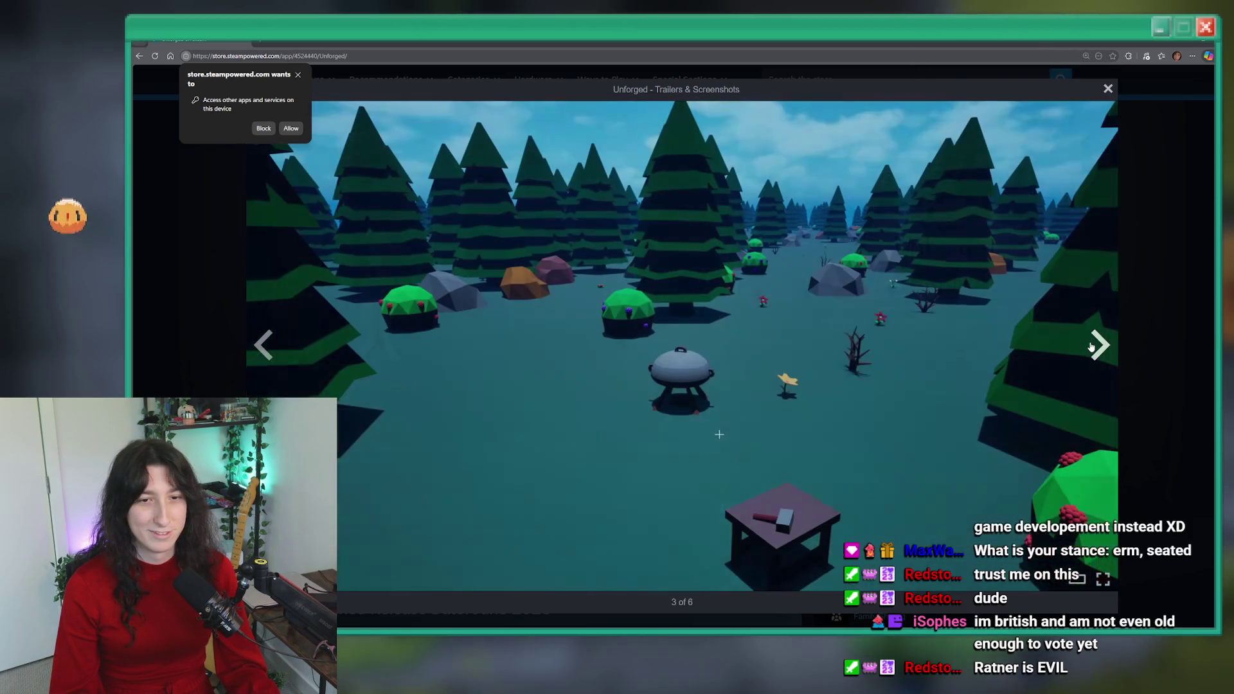
click(1092, 347)
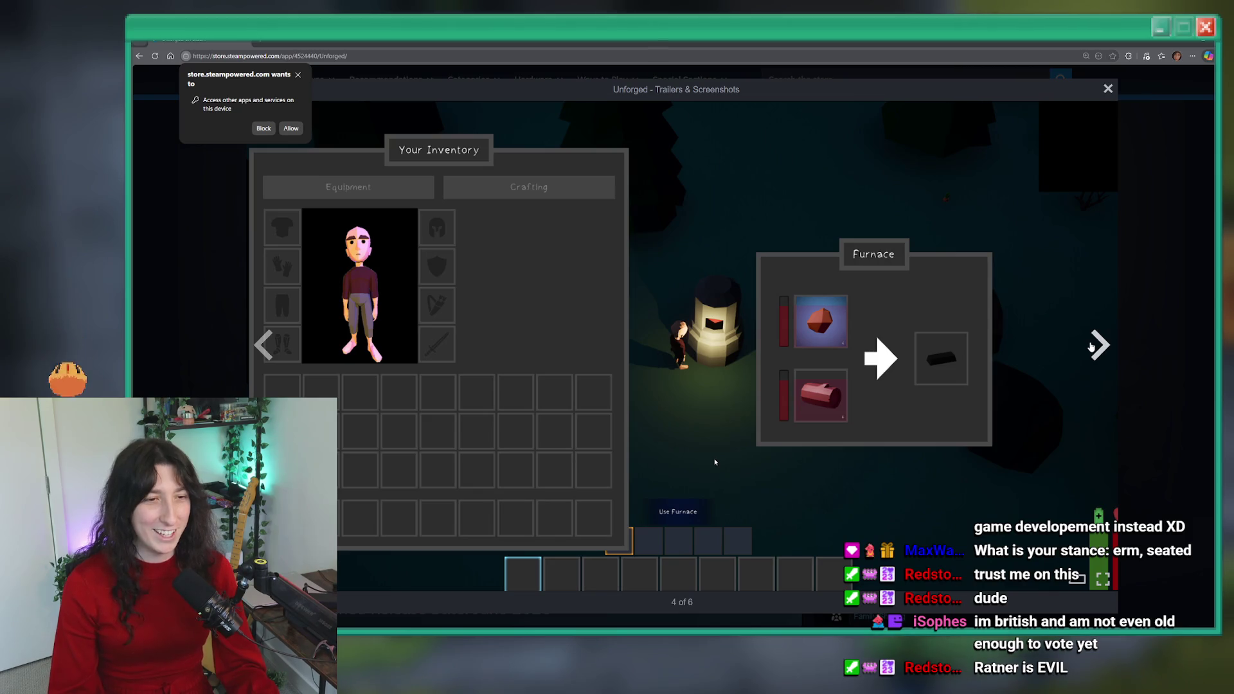
- Cycle through the remaining Unforged screenshots to the forest cooking pot one, then close the gallery
click(1091, 347)
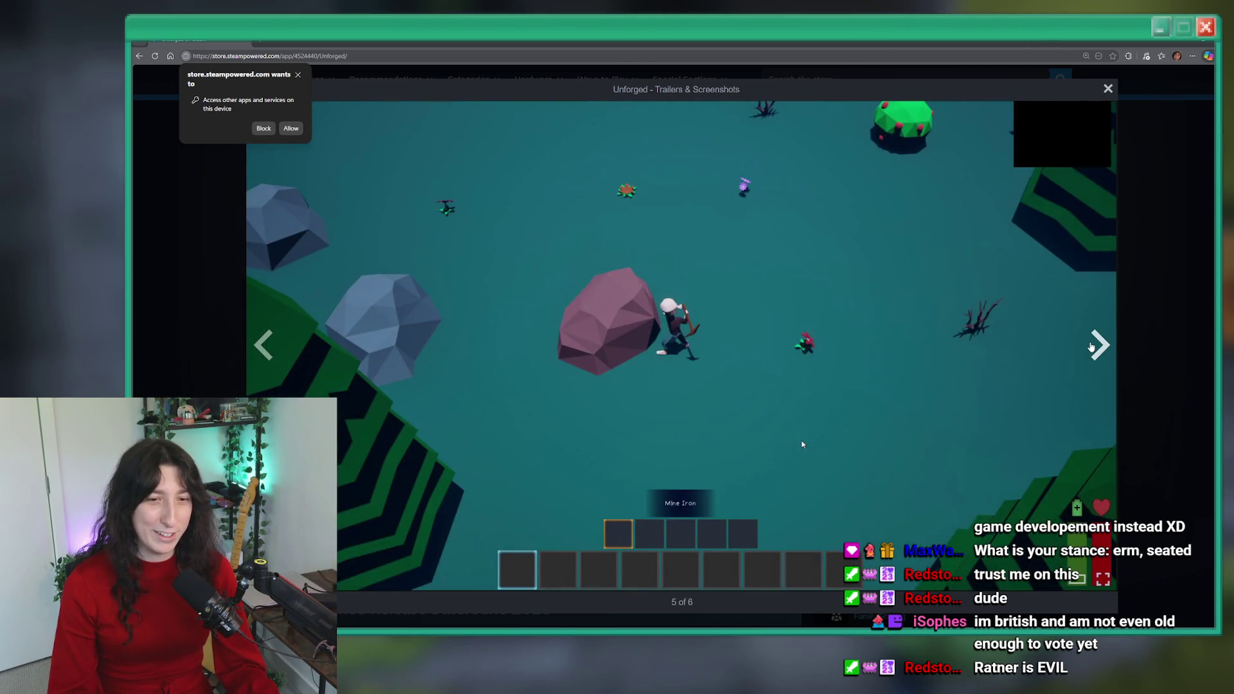
click(1098, 347)
click(1098, 347)
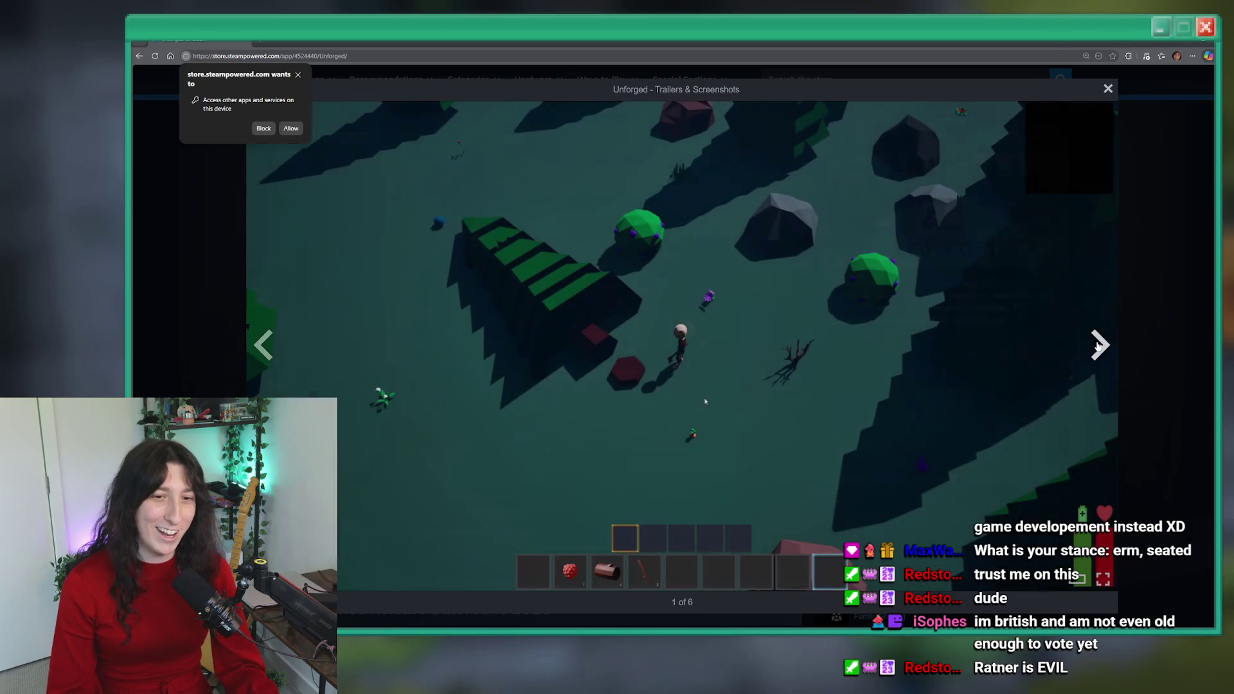
click(1098, 348)
click(1098, 347)
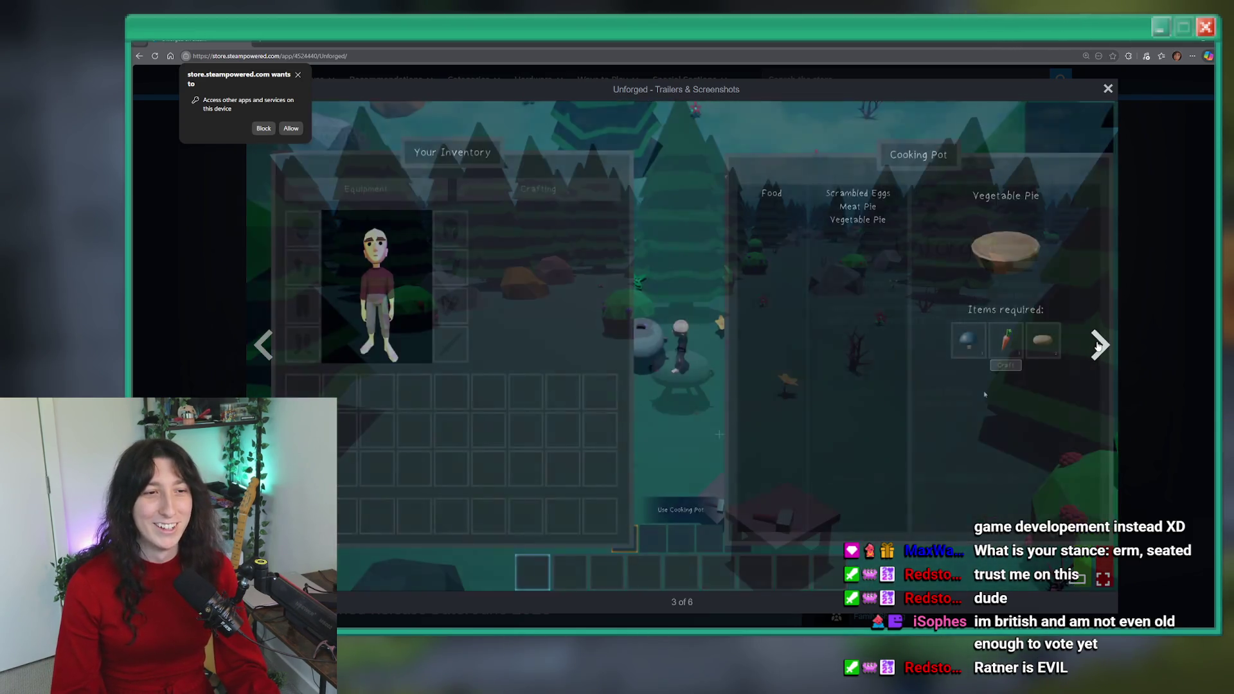
click(1121, 316)
- Scroll the store page, then return to the Discord conversation and the GameMaker code
scroll(872, 334, down, 5)
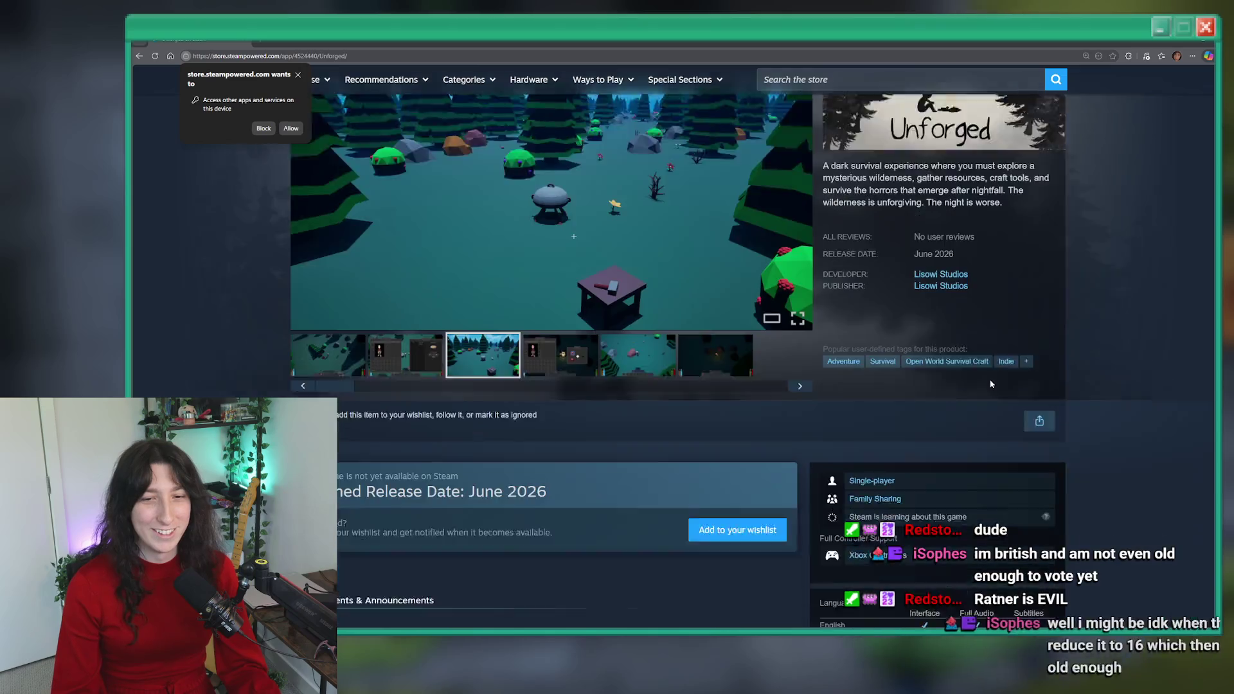
scroll(872, 334, up, 10)
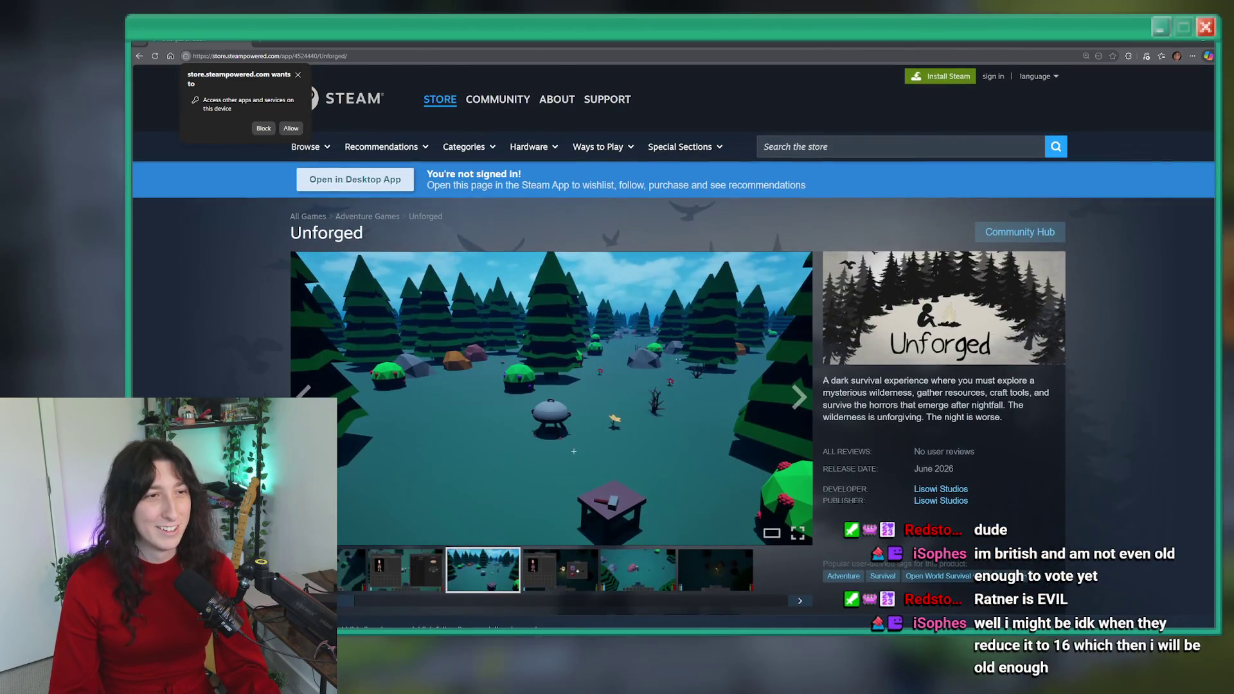
key(alt+Tab)
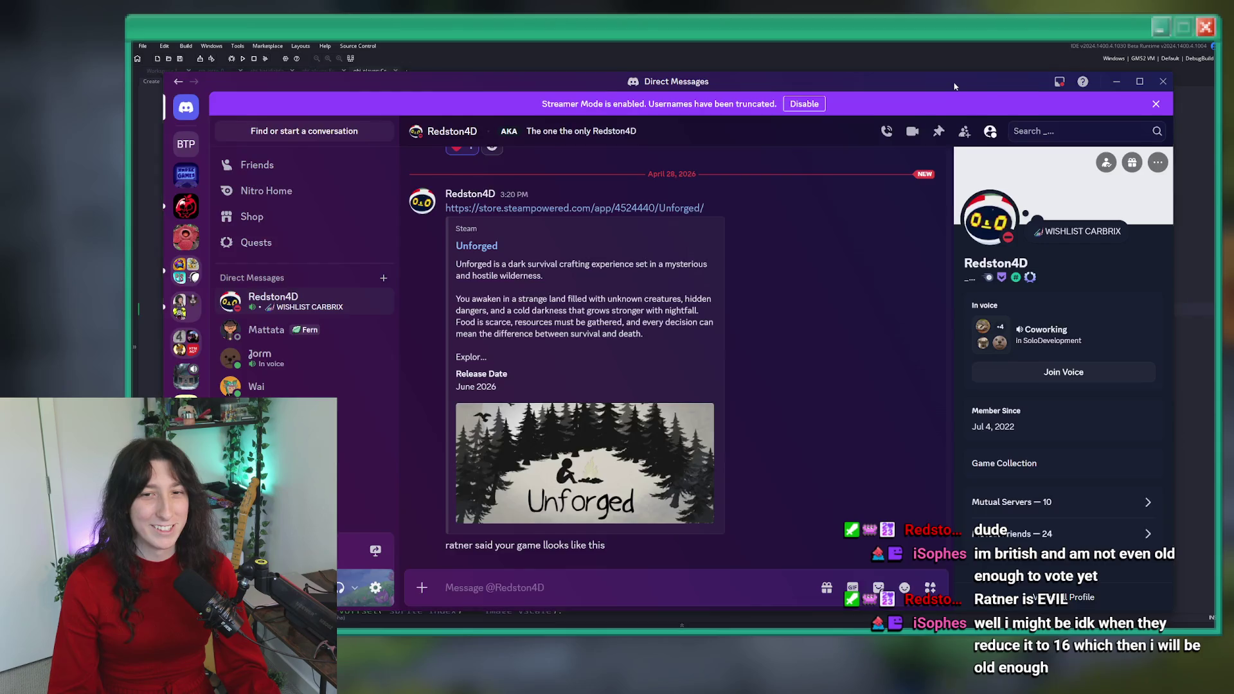
key(alt+Tab)
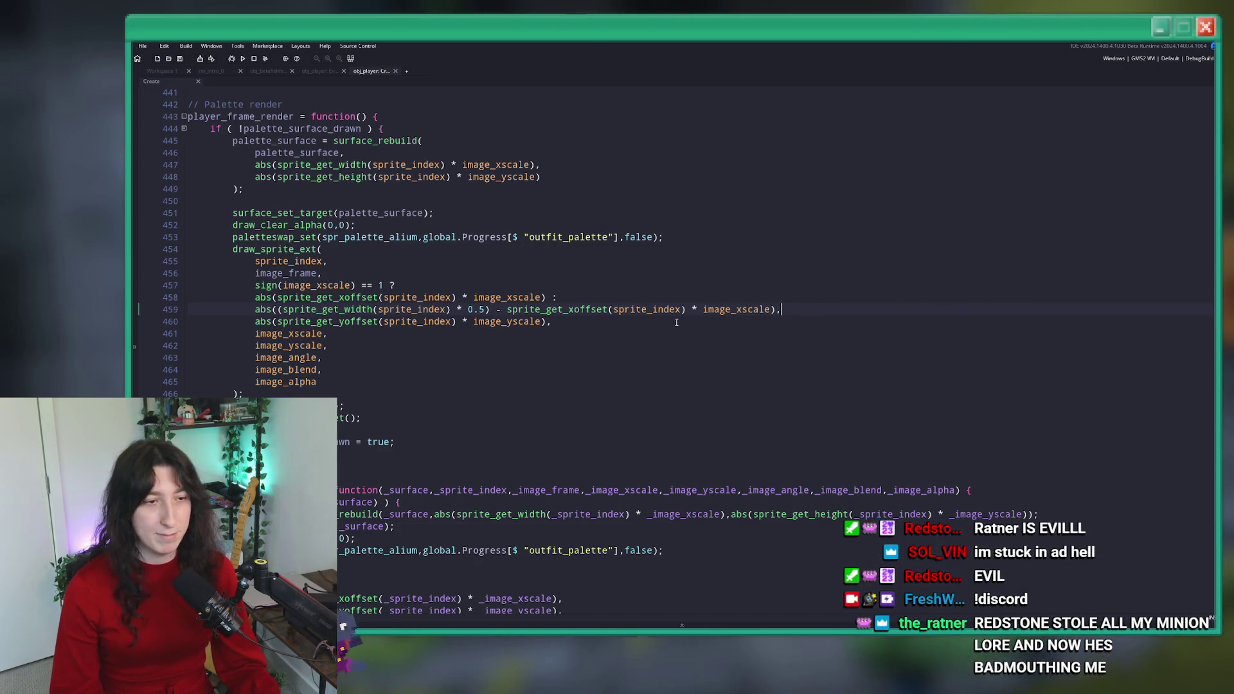
- Build and run Bring Me Hope with F5 to reach its Story/Options/Community title screen
key(F5)
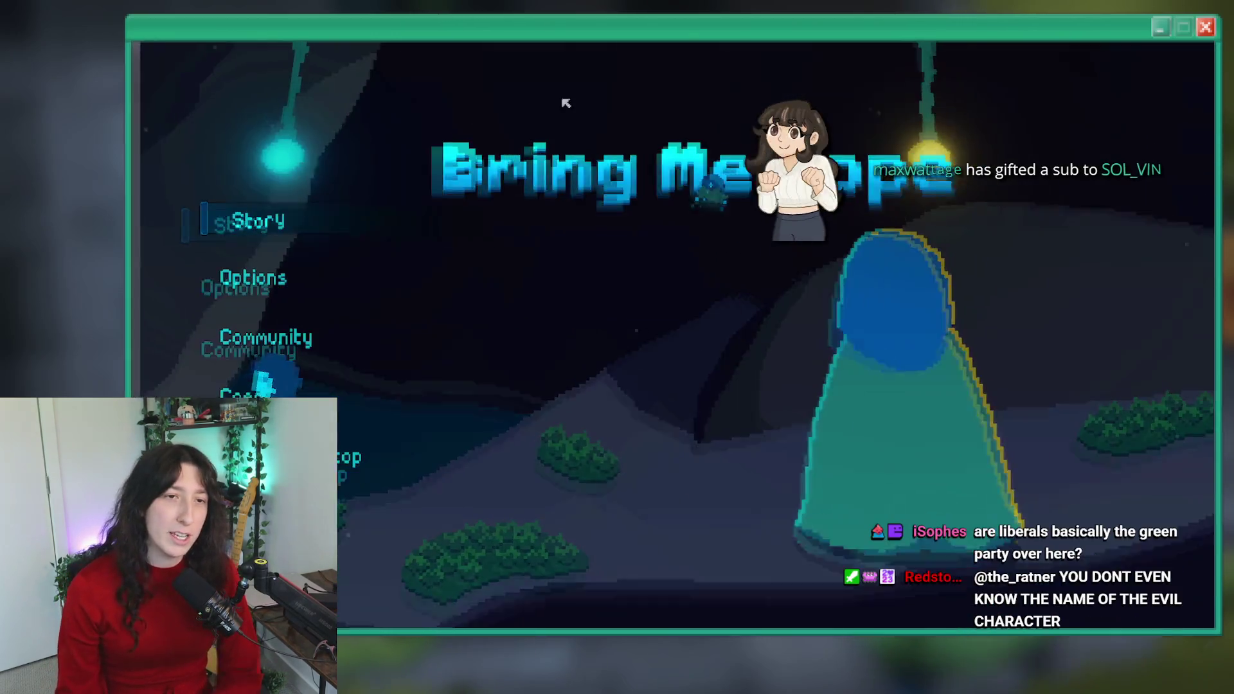
- Play Story mode in Void Landing, walking left and right, then quit and delete line 459's extra parenthesis
click(239, 224)
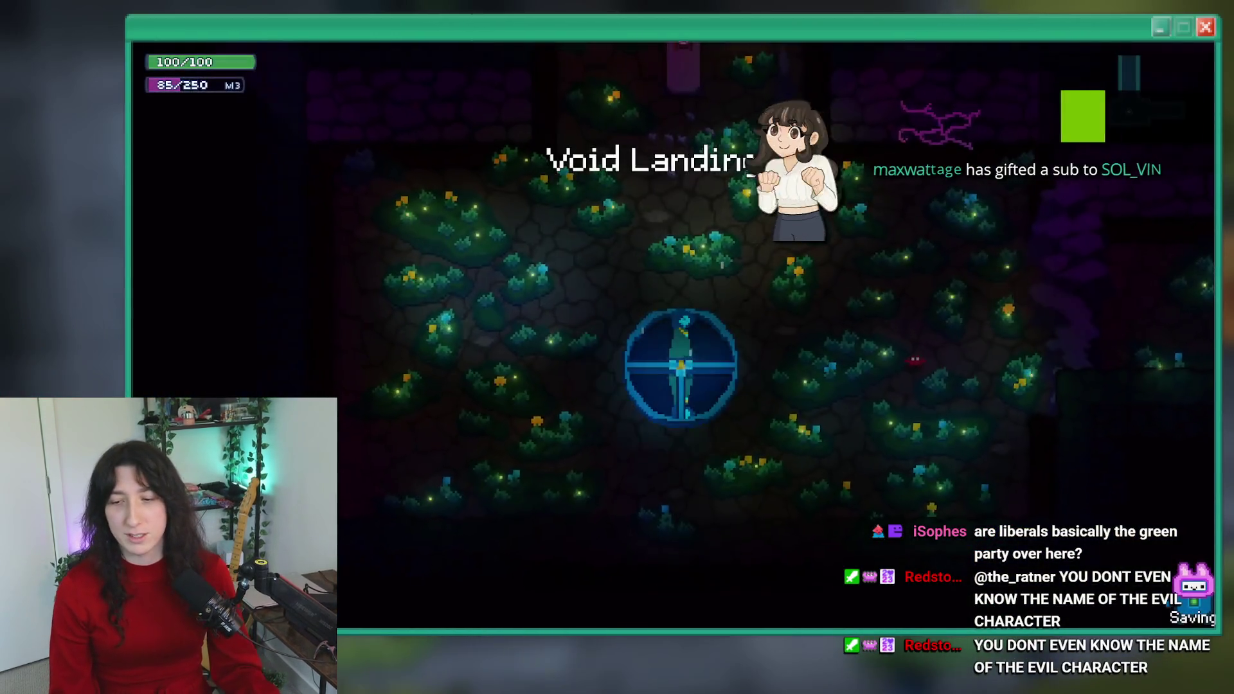
key(grave)
key(grave)
key(a)
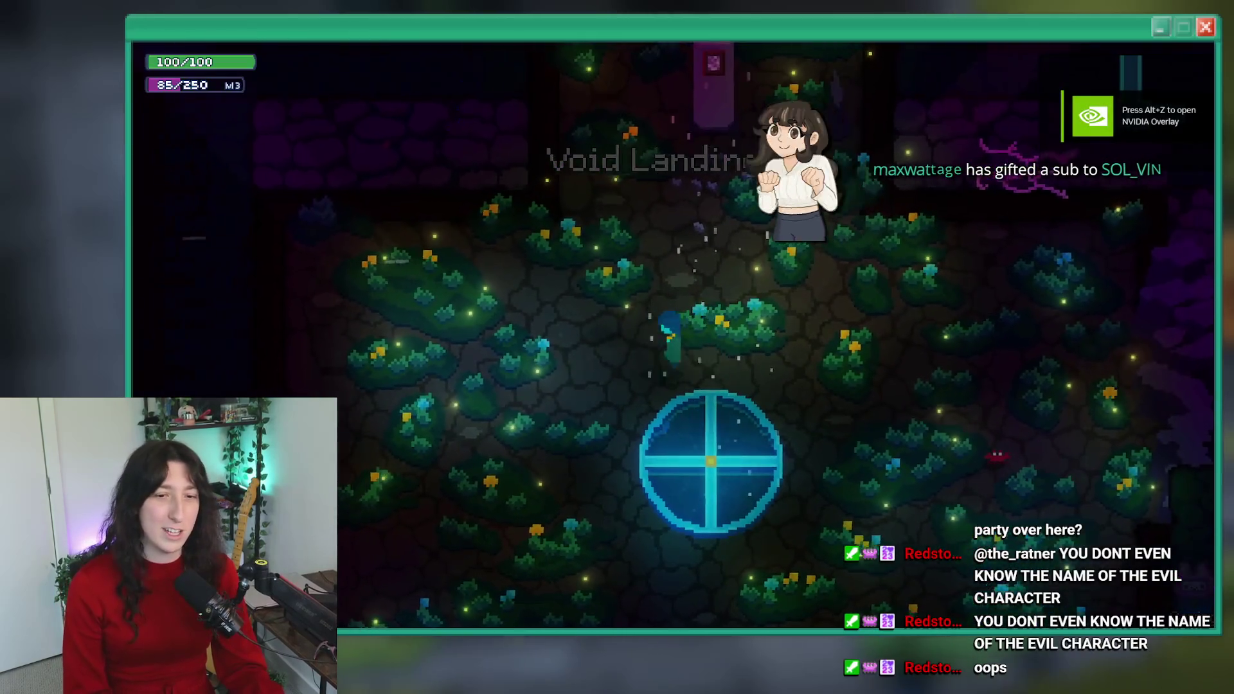
key(d)
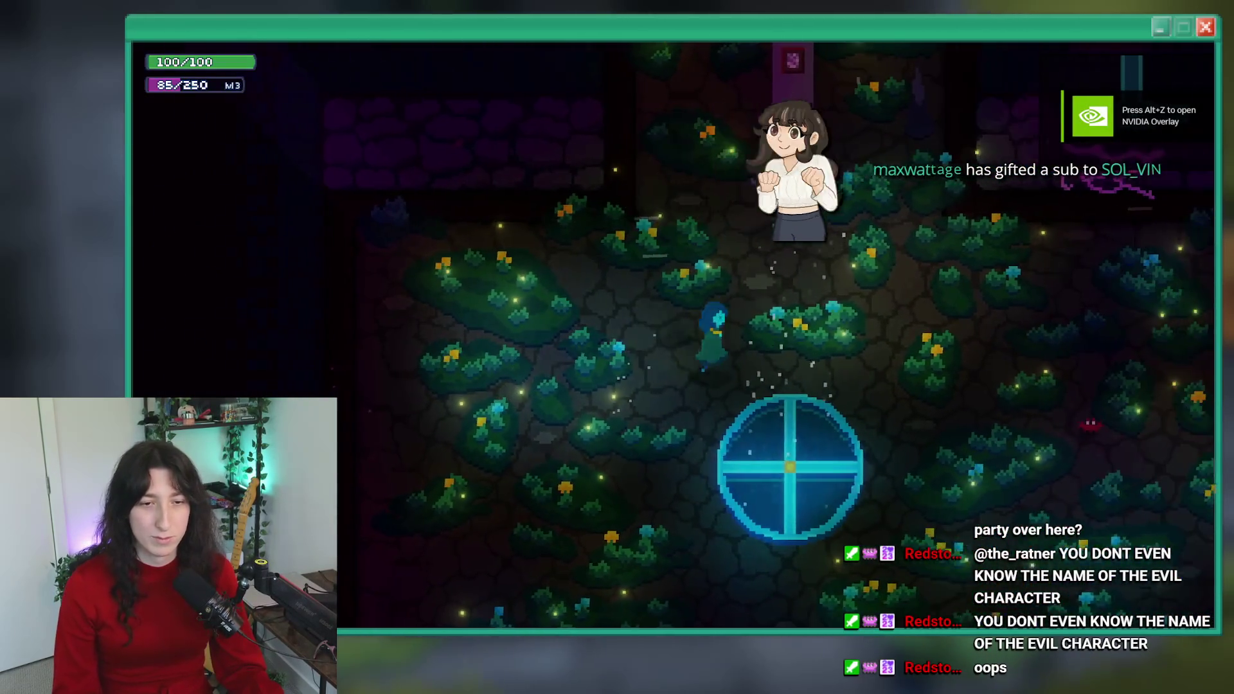
key(a)
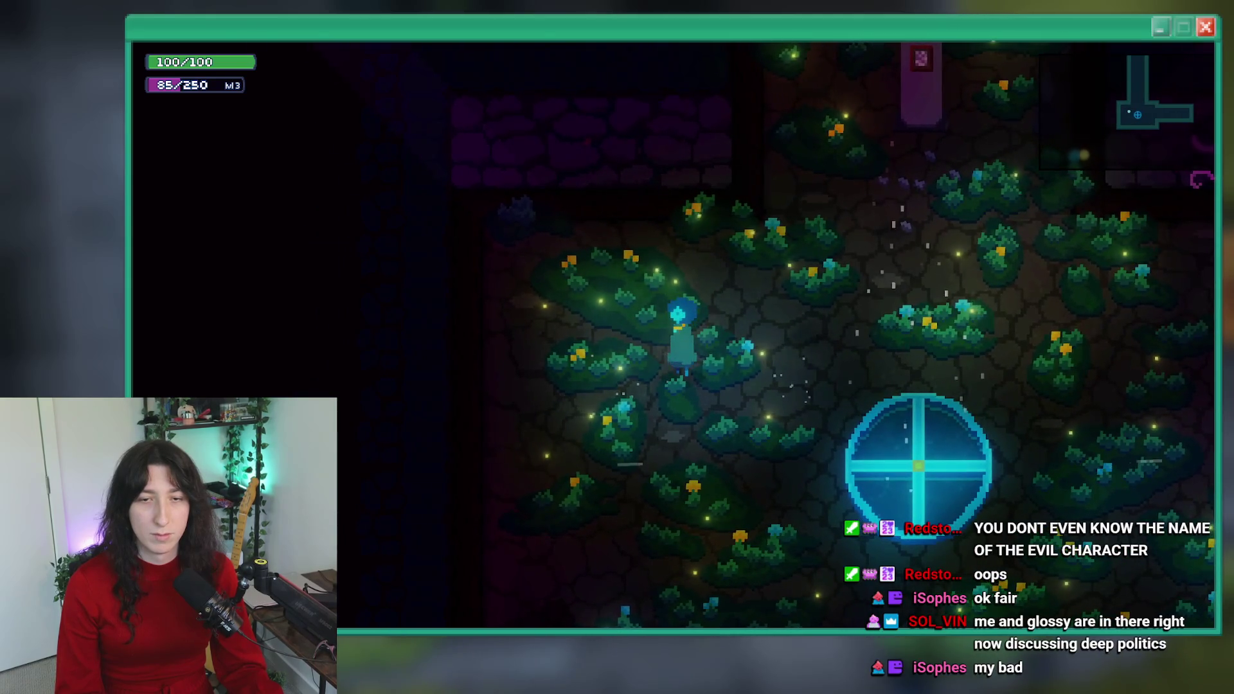
key(alt+F4)
key(BackSpace)
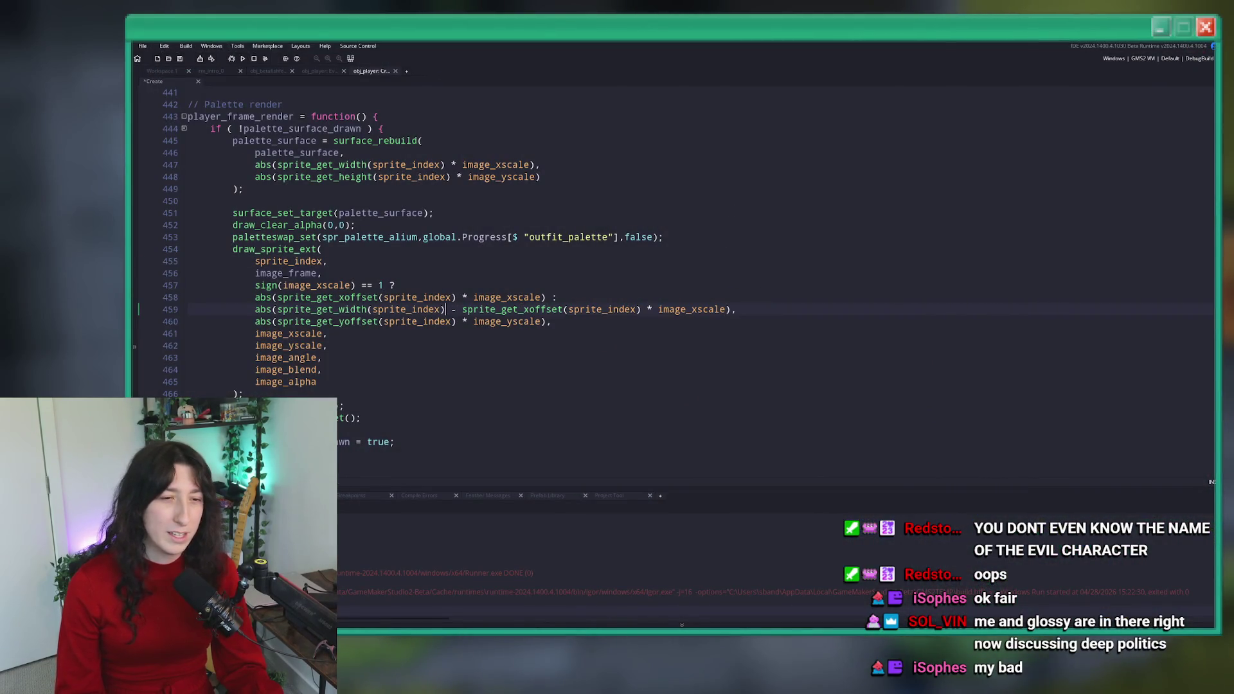
- Revert line 459 to abs(sprite_get_xoffset(sprite_index) * image_xscale) + 1, save, and rerun the game
key(ctrl+s)
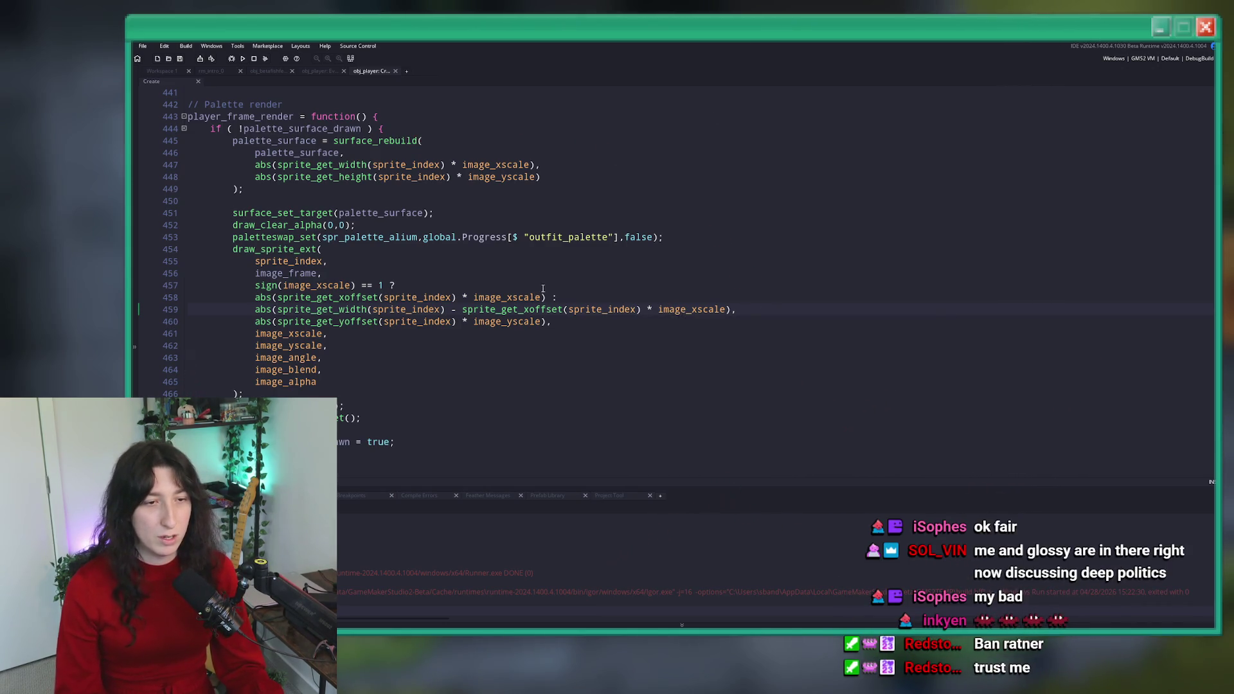
click(492, 309)
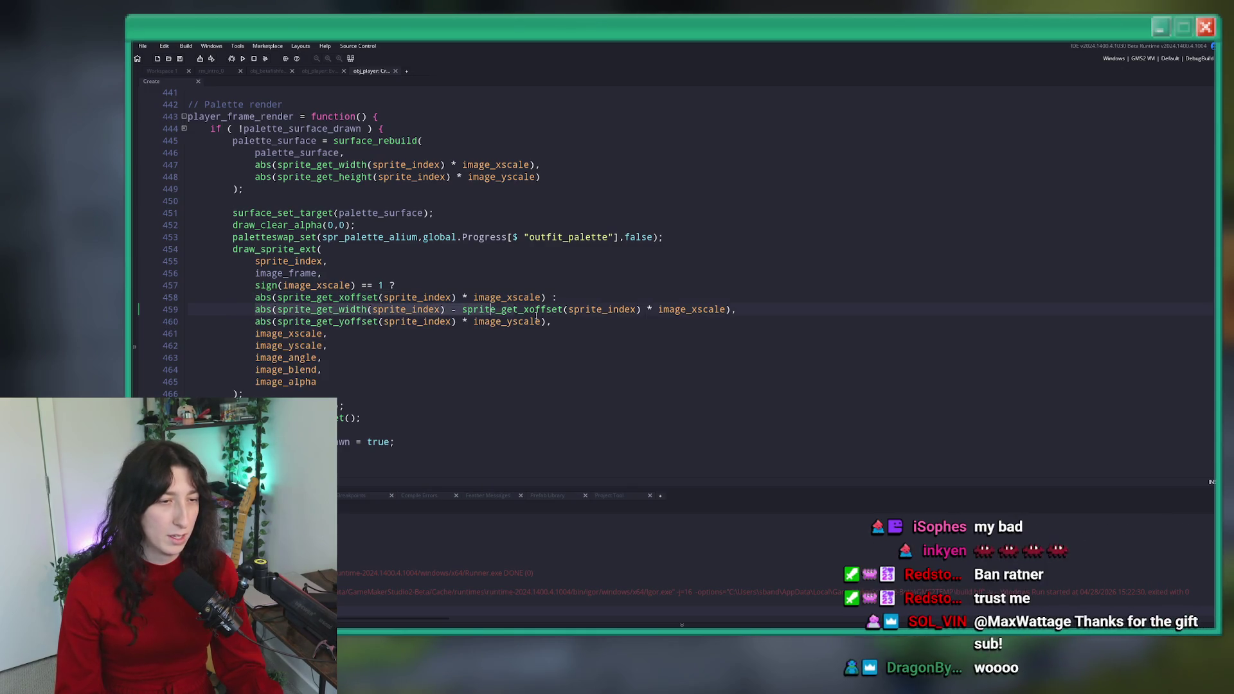
click(261, 309)
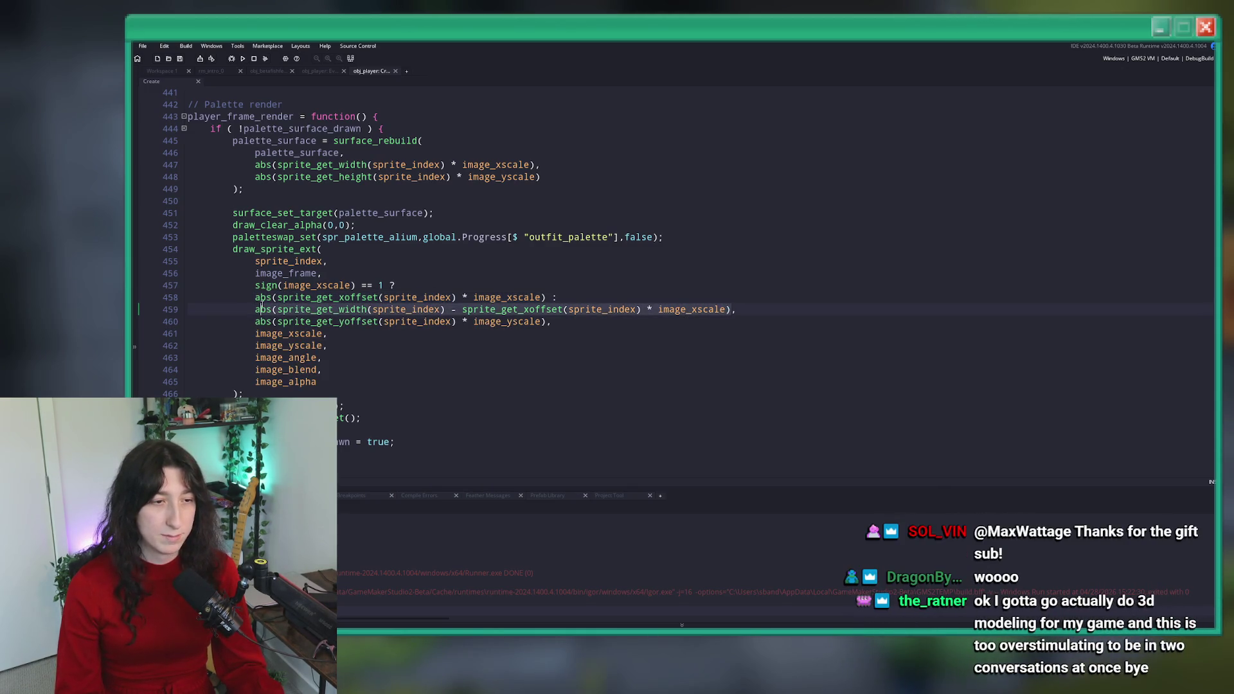
key(ctrl+z)
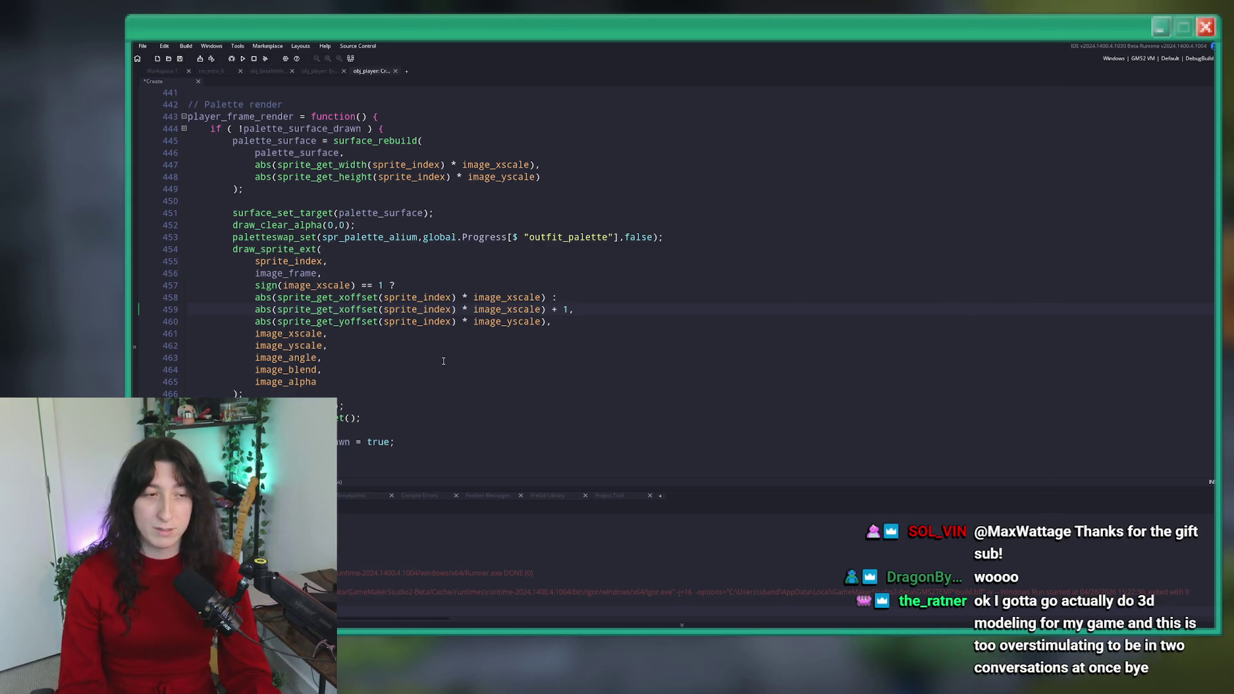
key(F5)
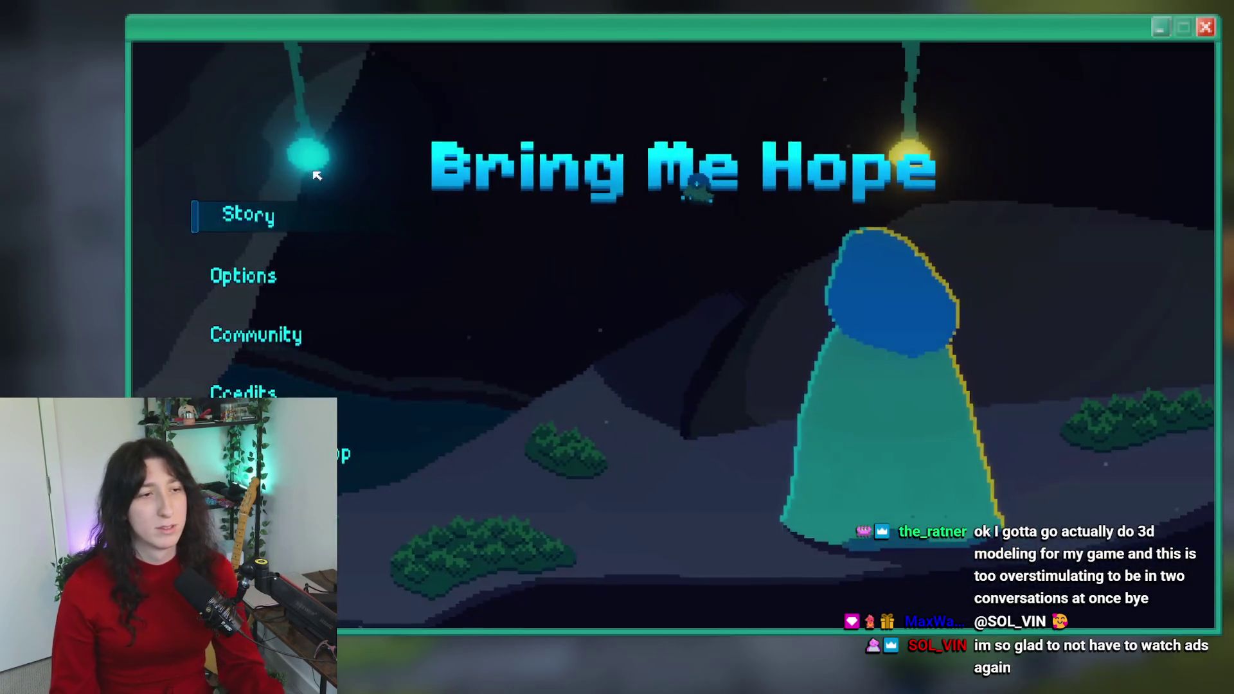
- Start Story, dash and walk the player left and right to the room's left wall, then exit
click(264, 225)
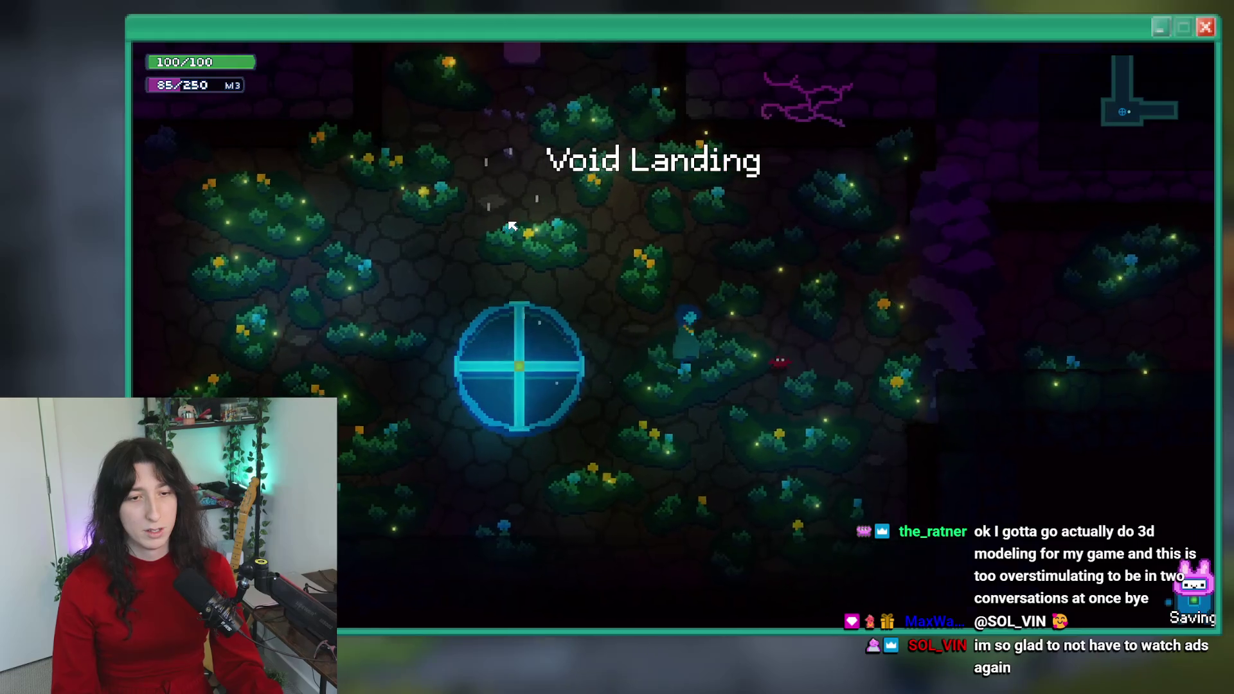
key(a)
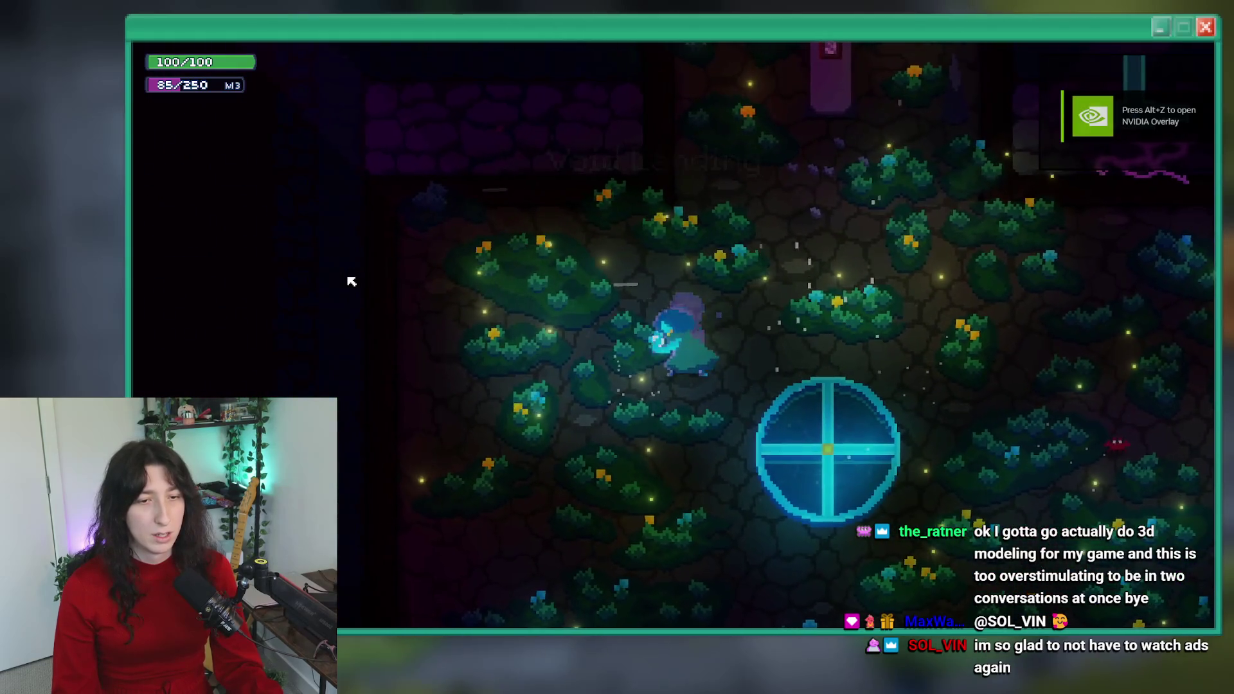
key(w)
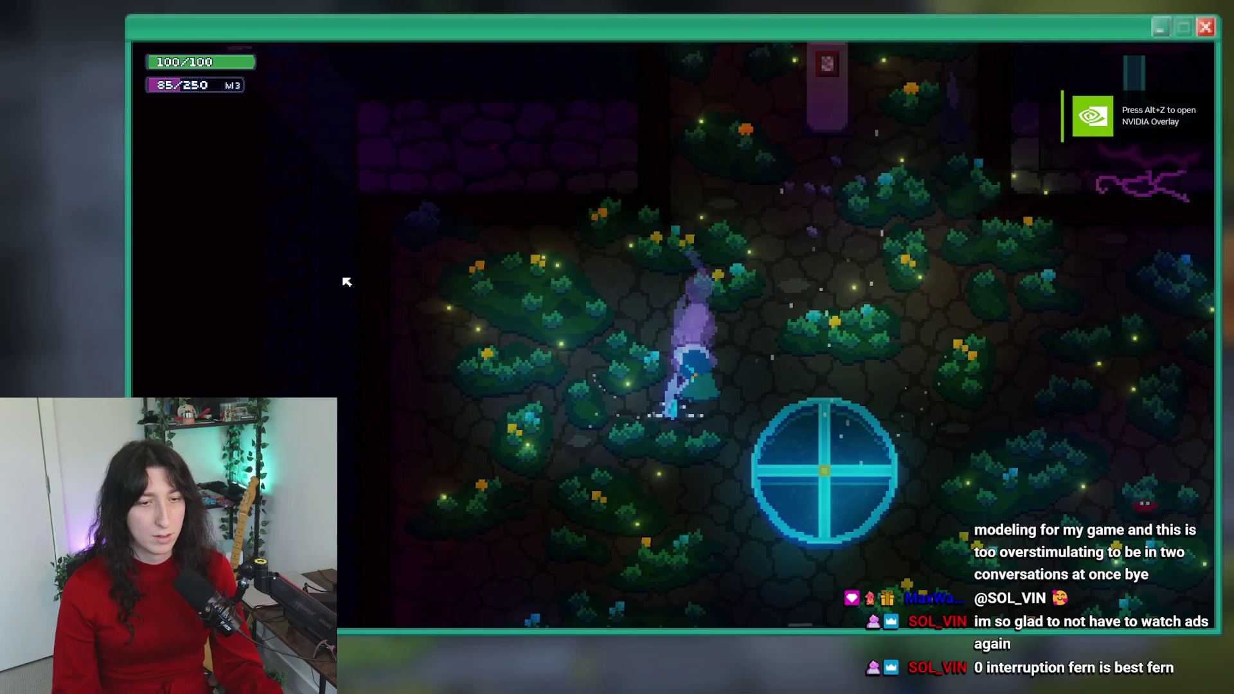
key(a)
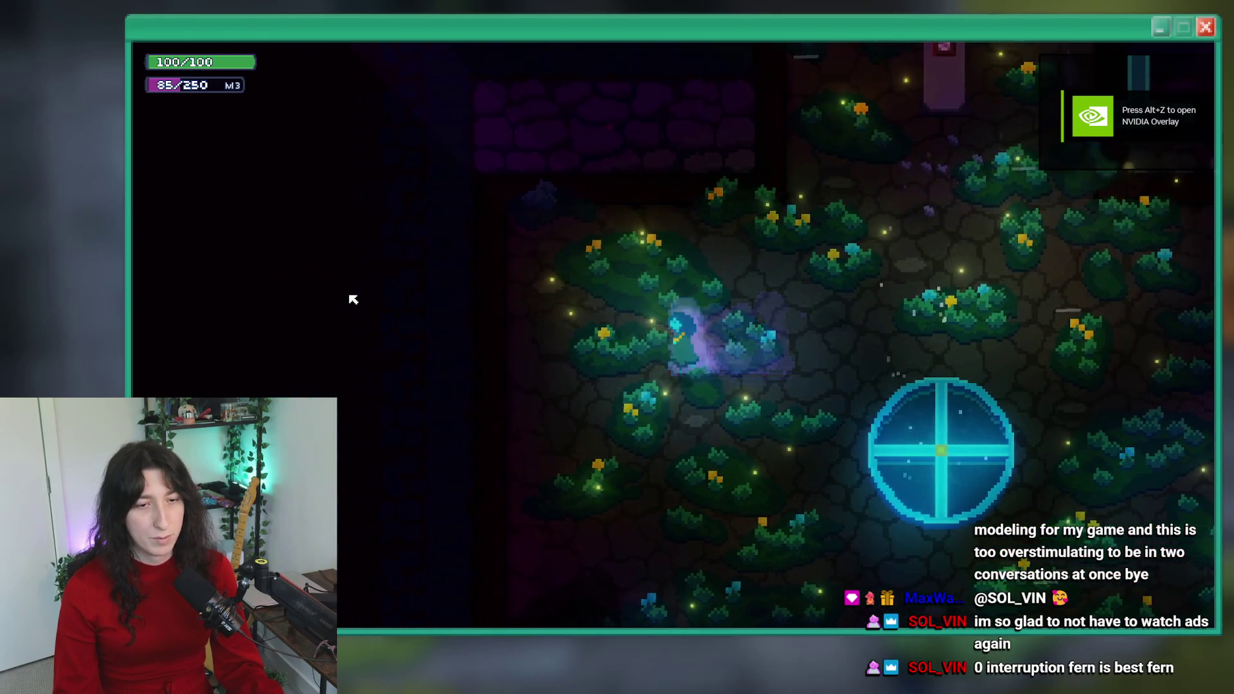
key(d)
key(a)
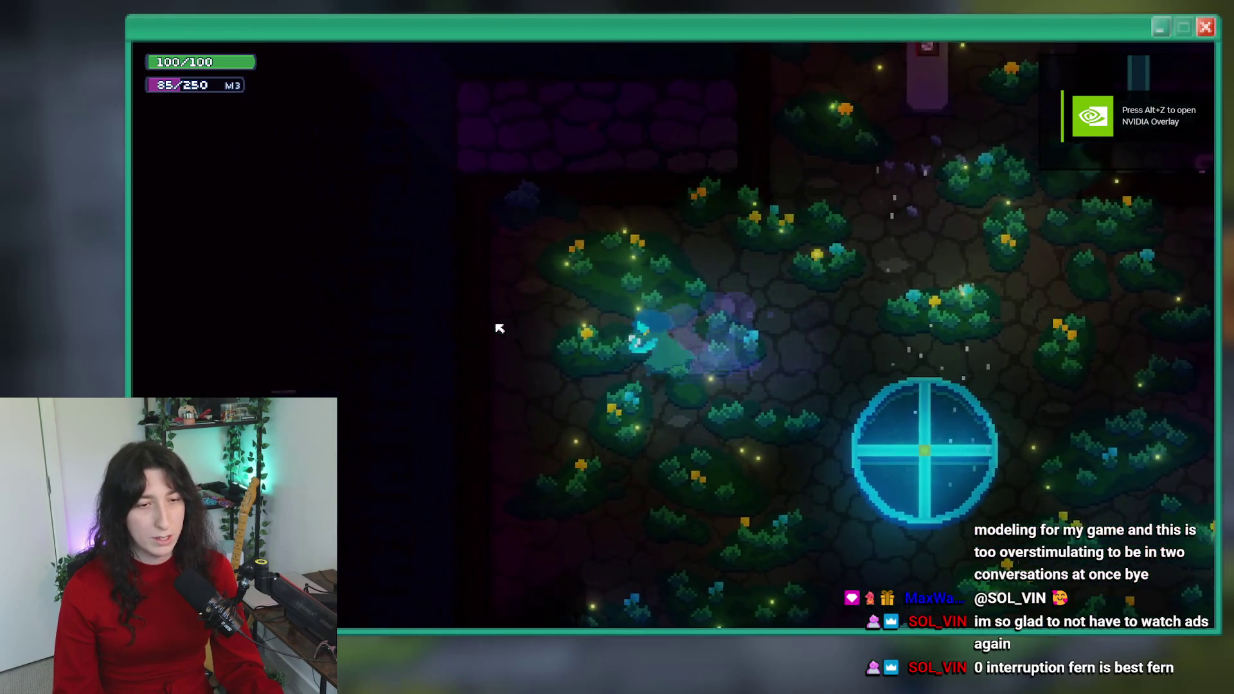
key(d)
key(a)
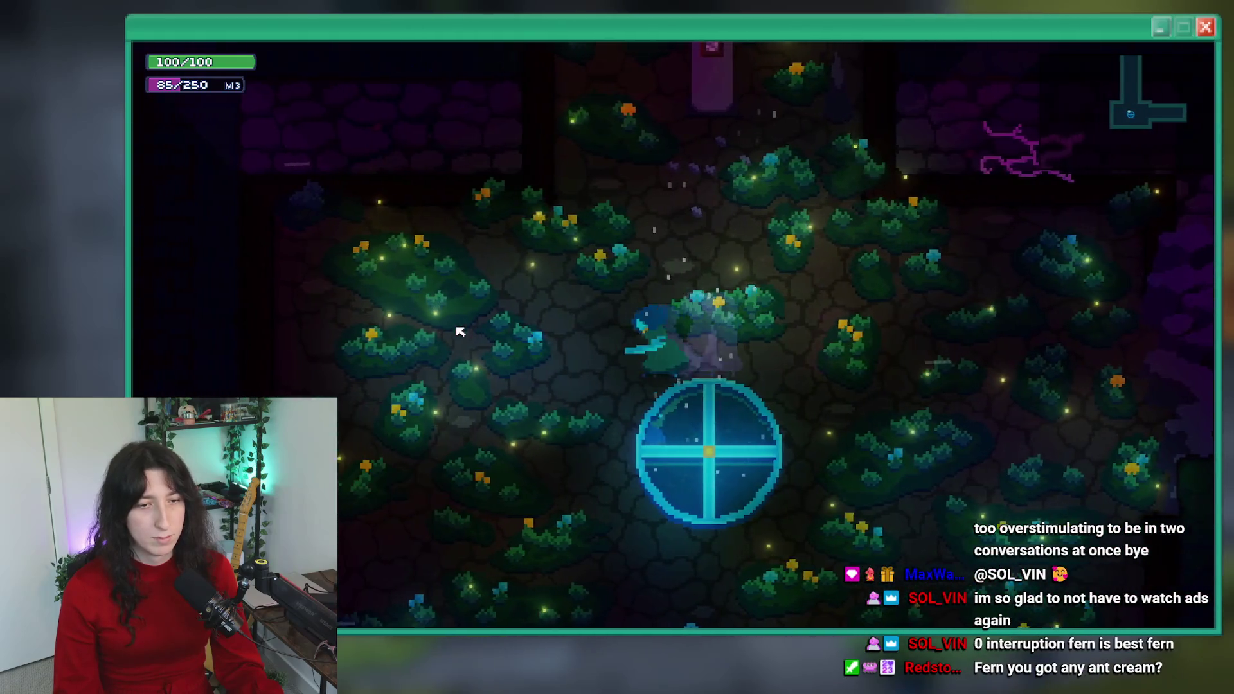
key(a)
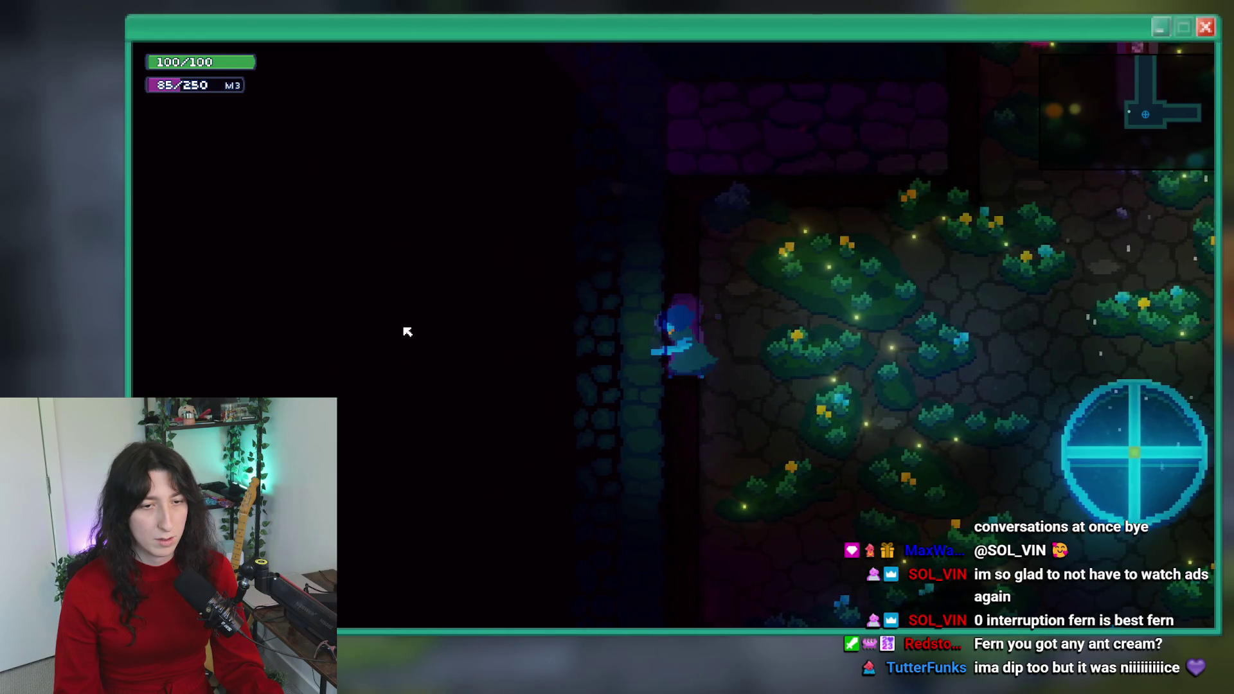
key(Escape)
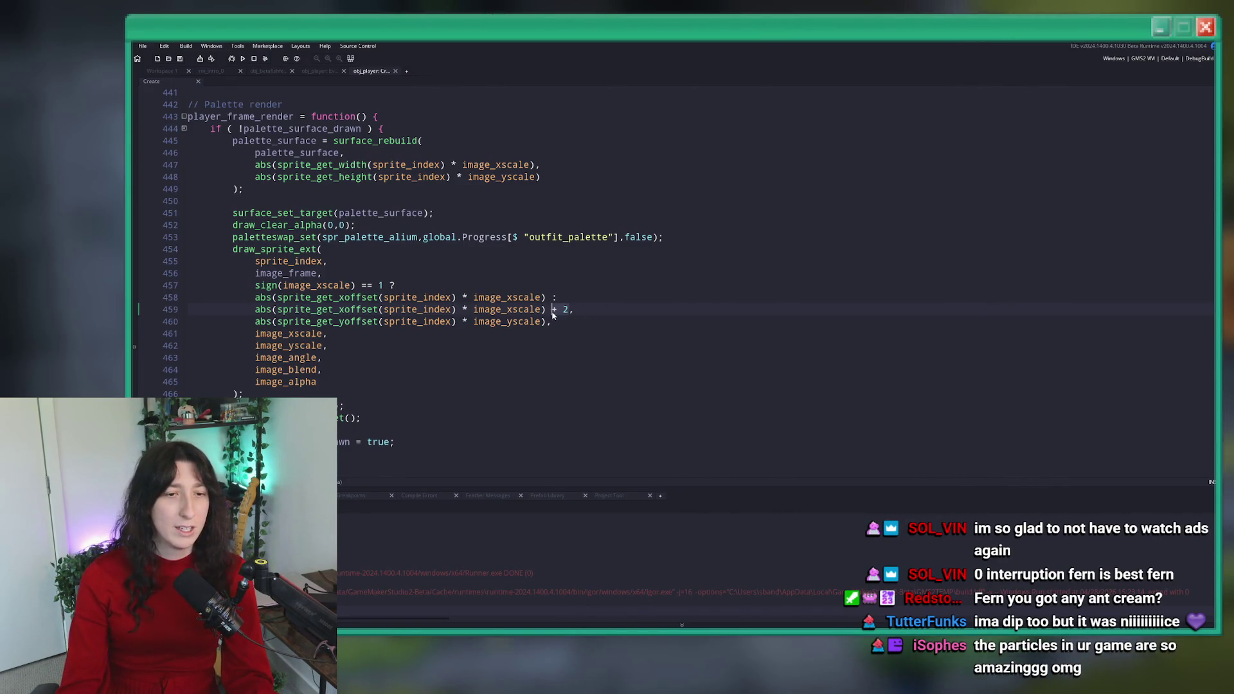
- Strip ' + 2' and the sign(image_xscale) ternary, leaving one abs offset argument with a comma, and save
key(BackSpace)
key(BackSpace)
key(BackSpace)
mouse_move(550, 312)
mouse_down()
mouse_move(568, 267)
mouse_move(550, 297)
mouse_up()
key(BackSpace)
text(,)
click(490, 275)
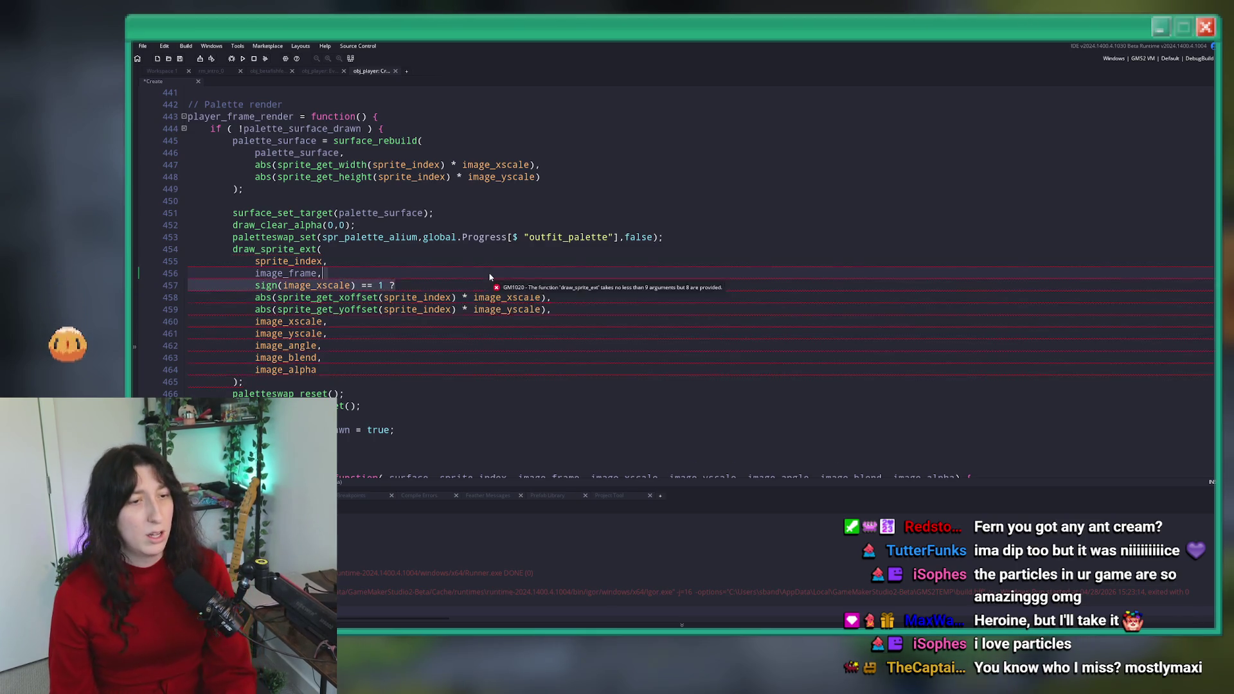
key(BackSpace)
key(ctrl+s)
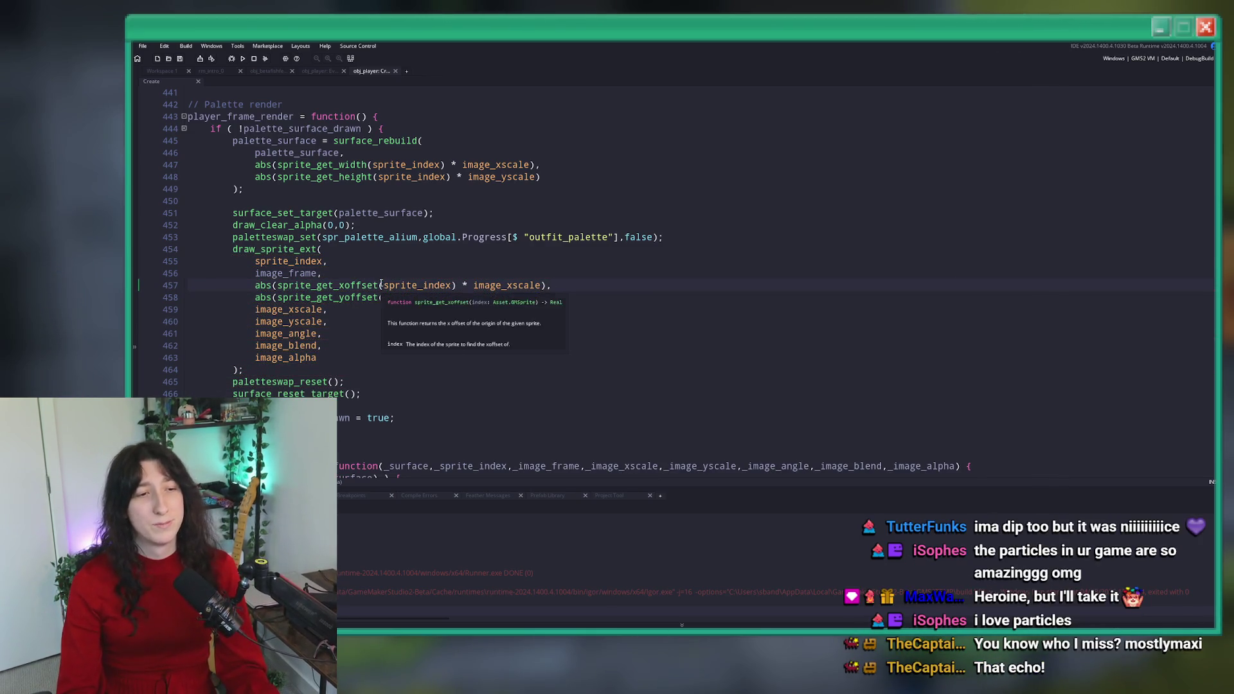
scroll(381, 283, up, 3)
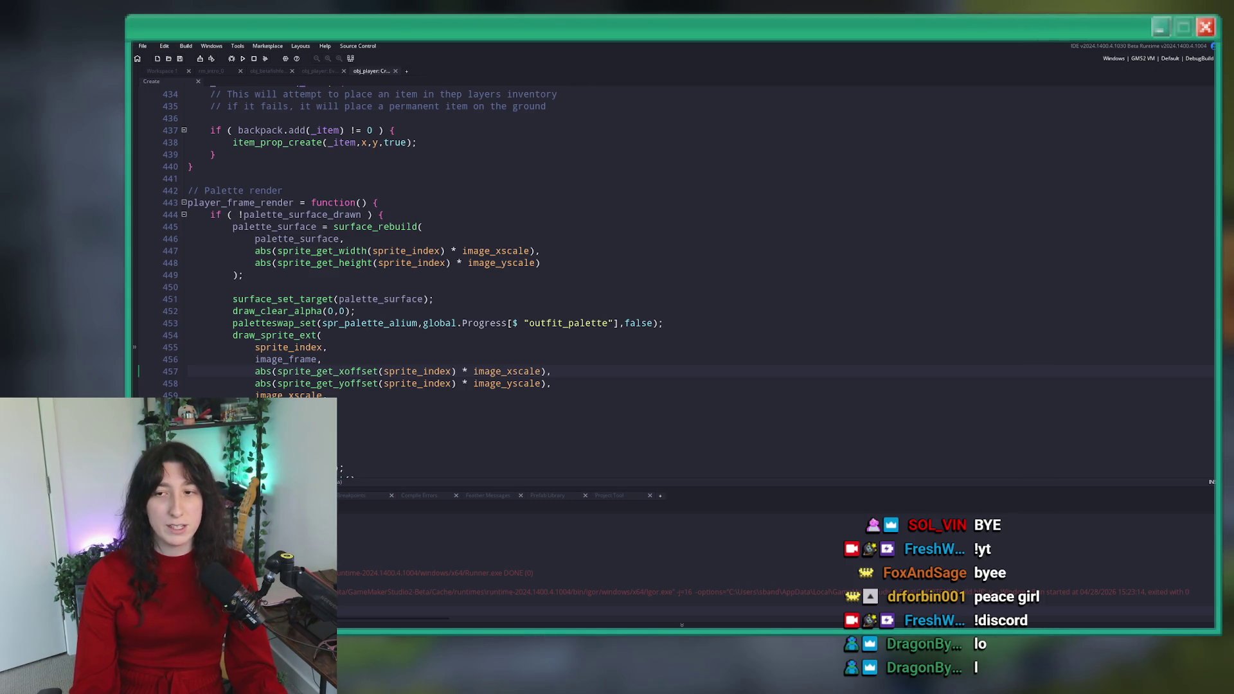
key(alt+Tab)
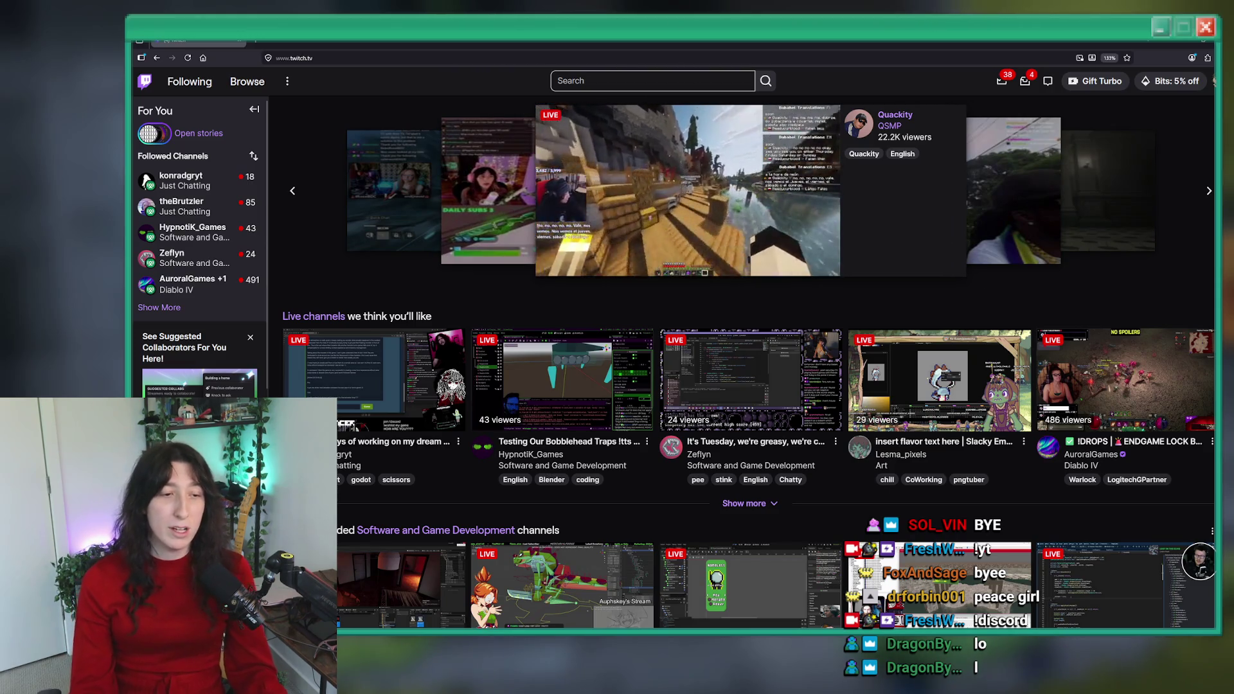
- Expand Followed Channels on Twitch and open the Software and Game Development category
click(158, 307)
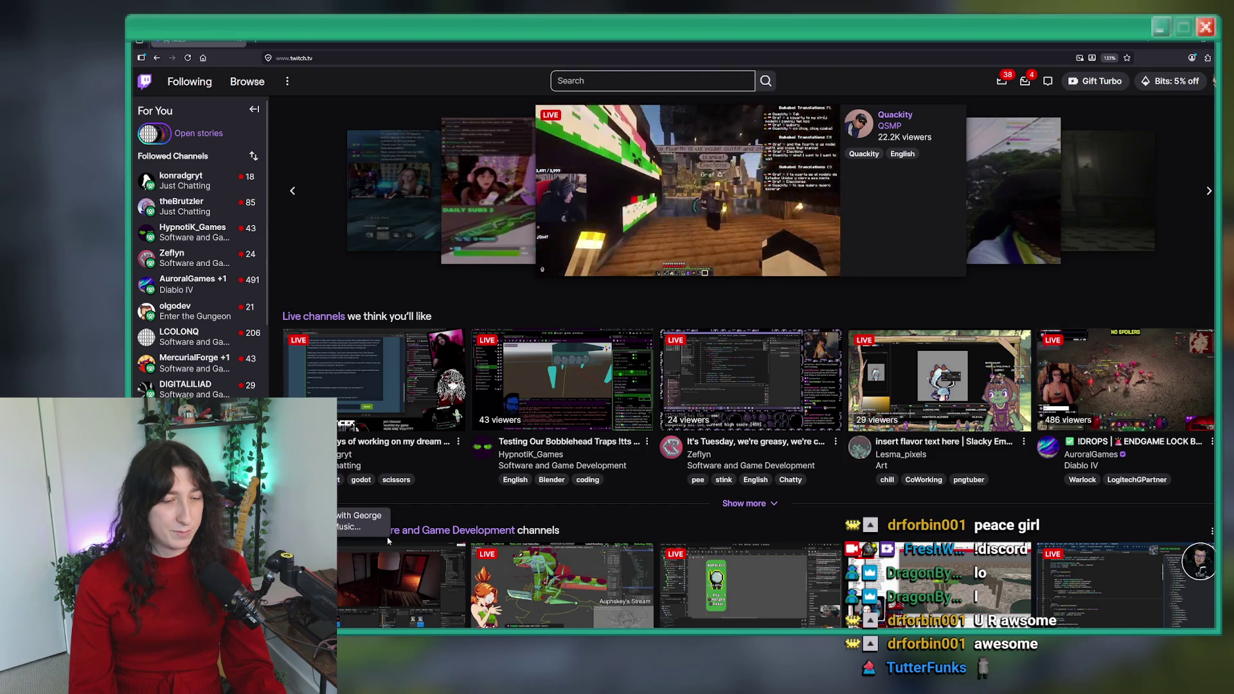
click(561, 466)
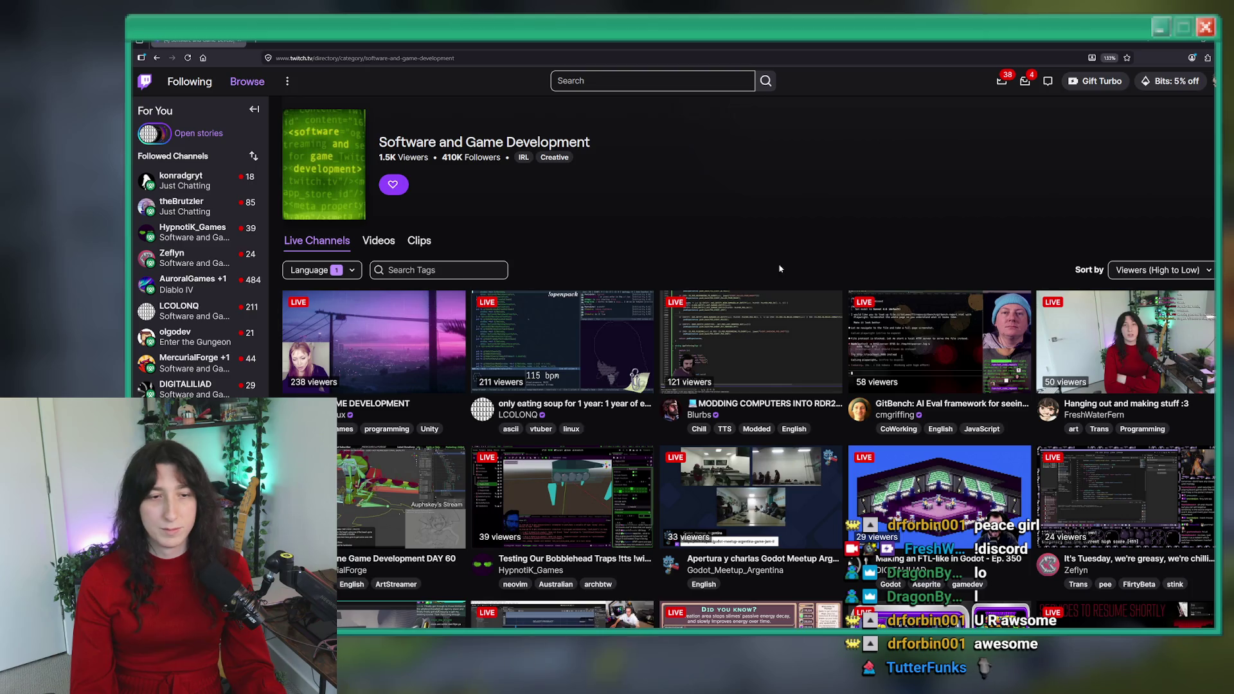
scroll(780, 269, down, 3)
scroll(736, 292, up, 2)
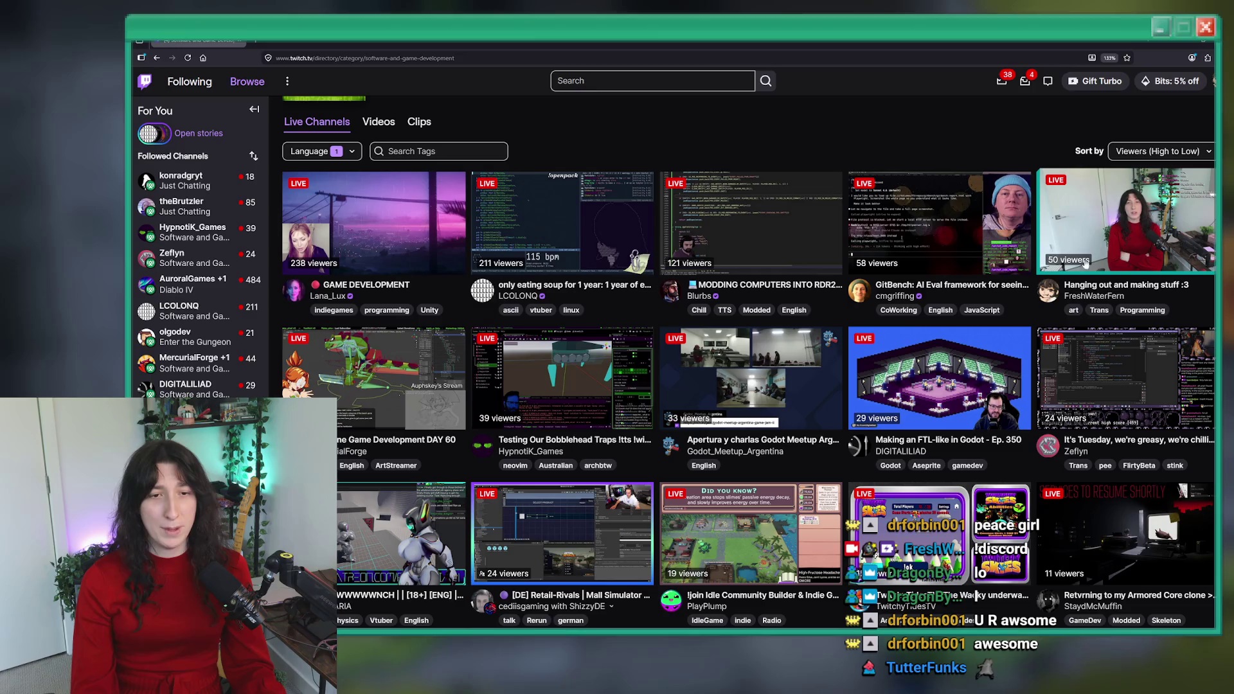
scroll(387, 422, up, 1)
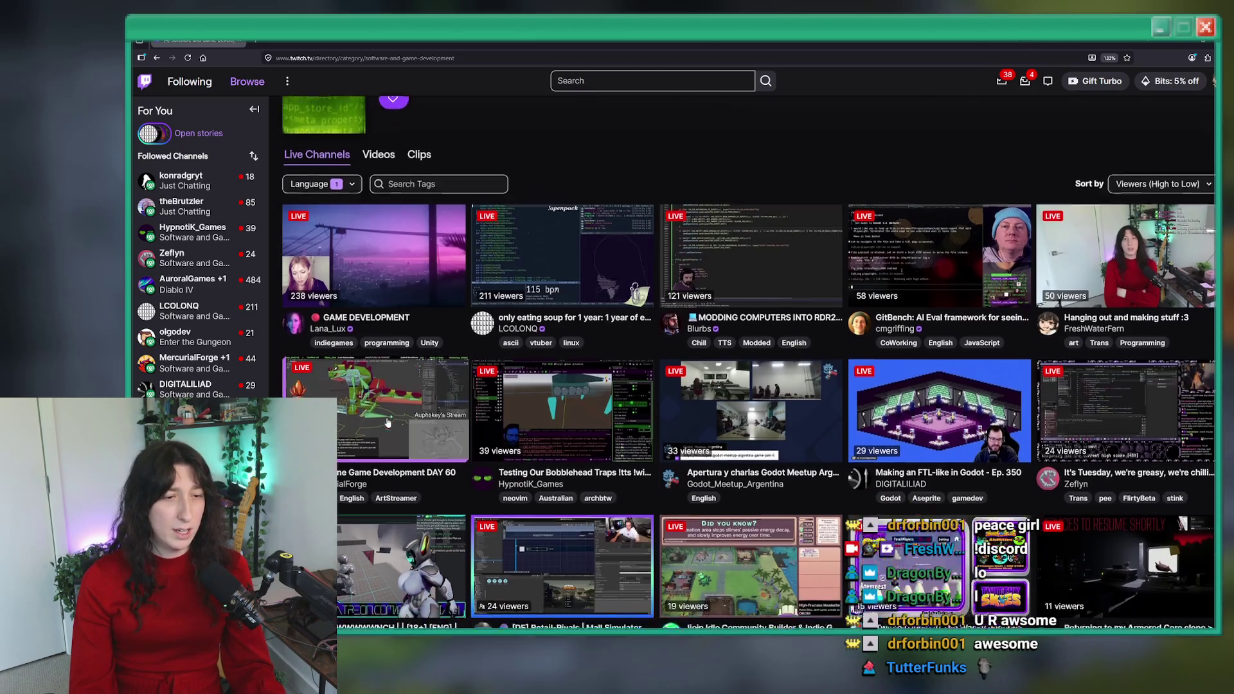
scroll(387, 422, down, 2)
scroll(361, 412, down, 1)
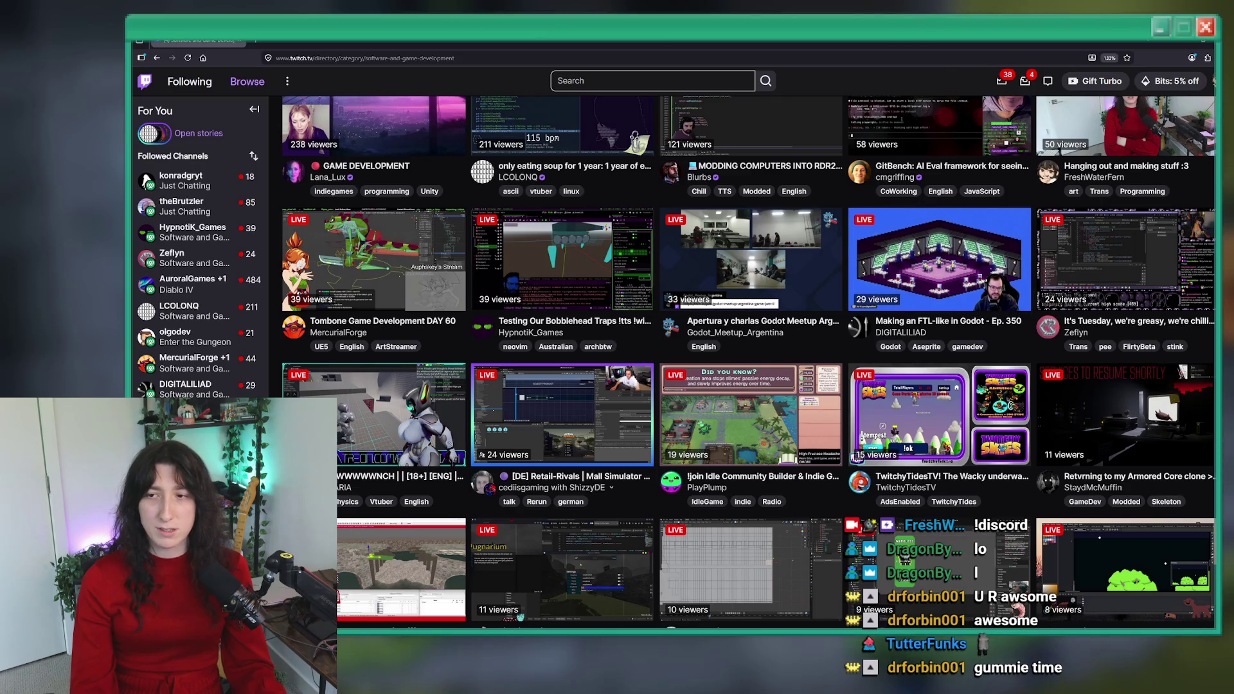
scroll(775, 443, down, 3)
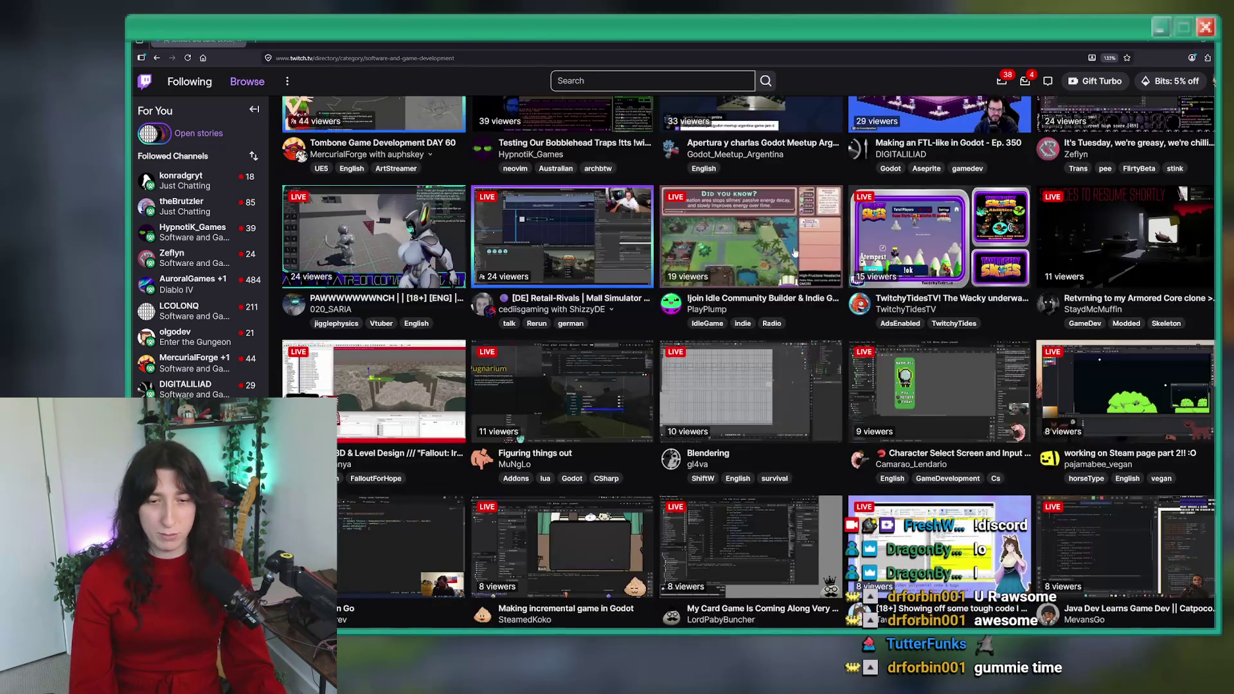
scroll(775, 443, down, 3)
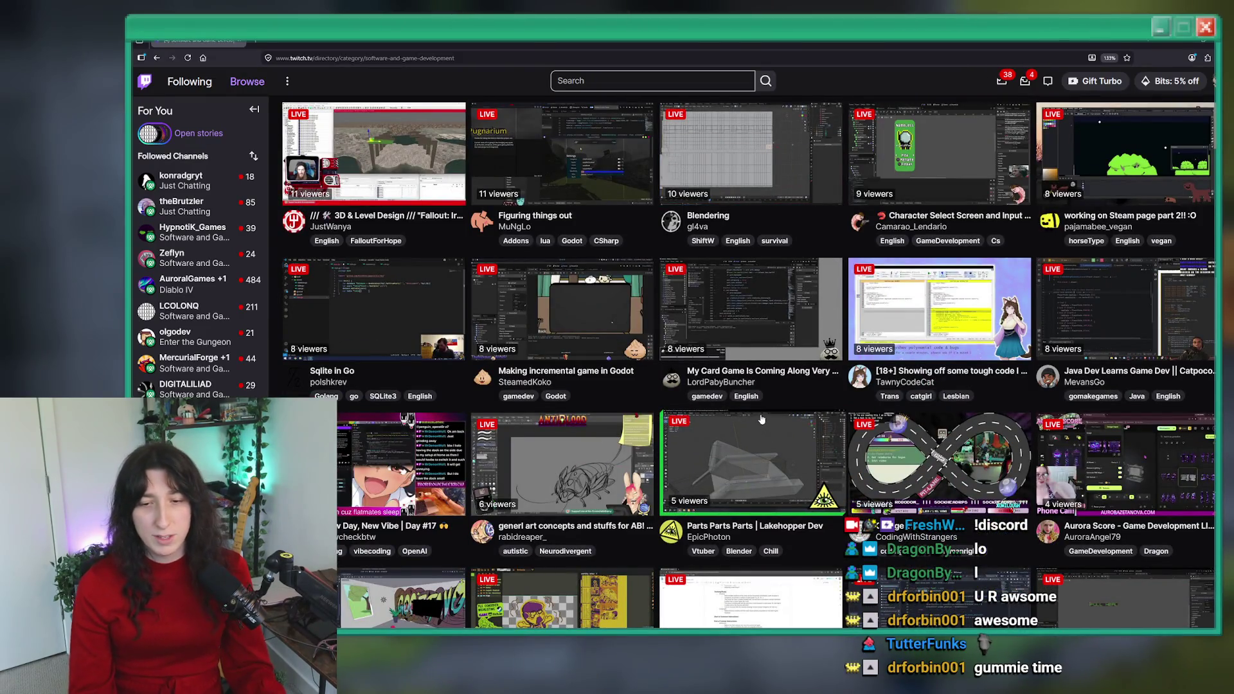
scroll(765, 415, up, 6)
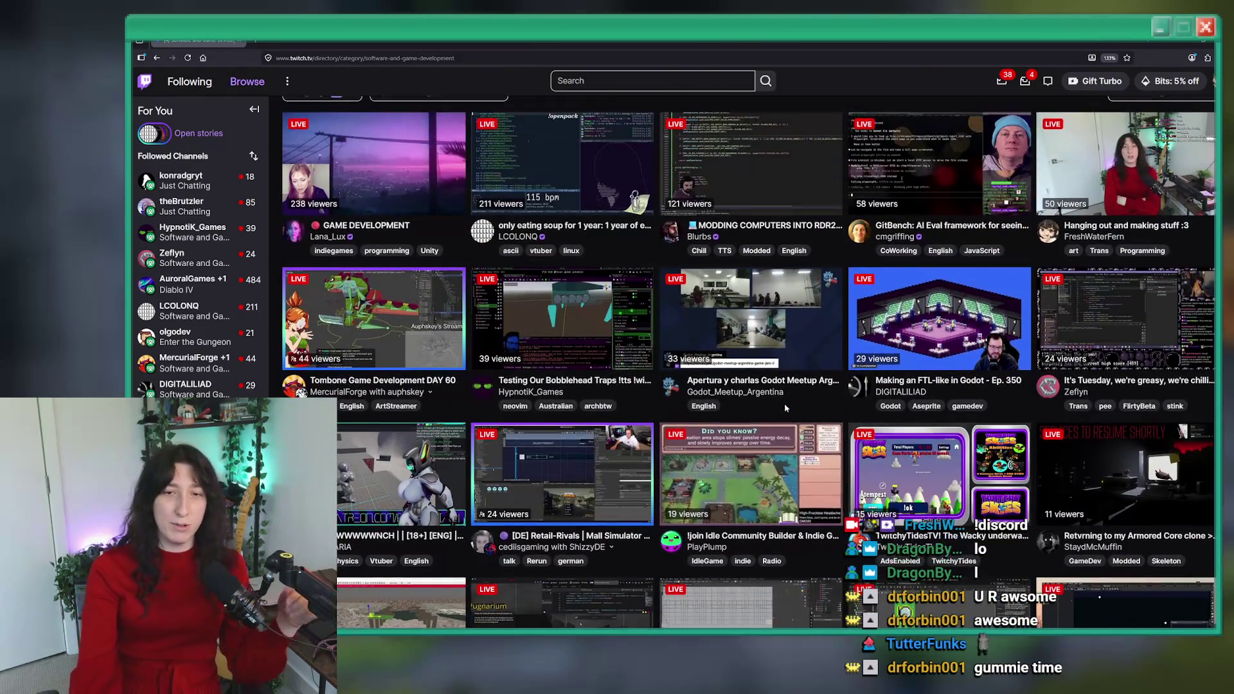
scroll(785, 405, down, 2)
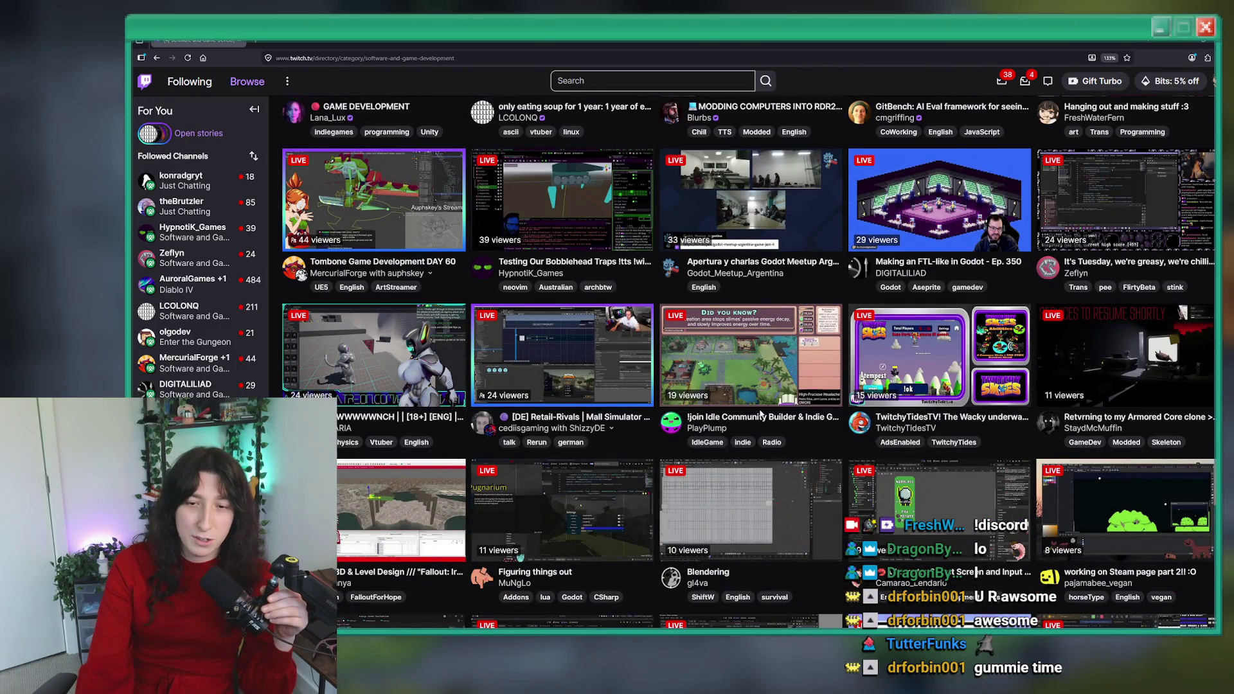
scroll(760, 414, up, 2)
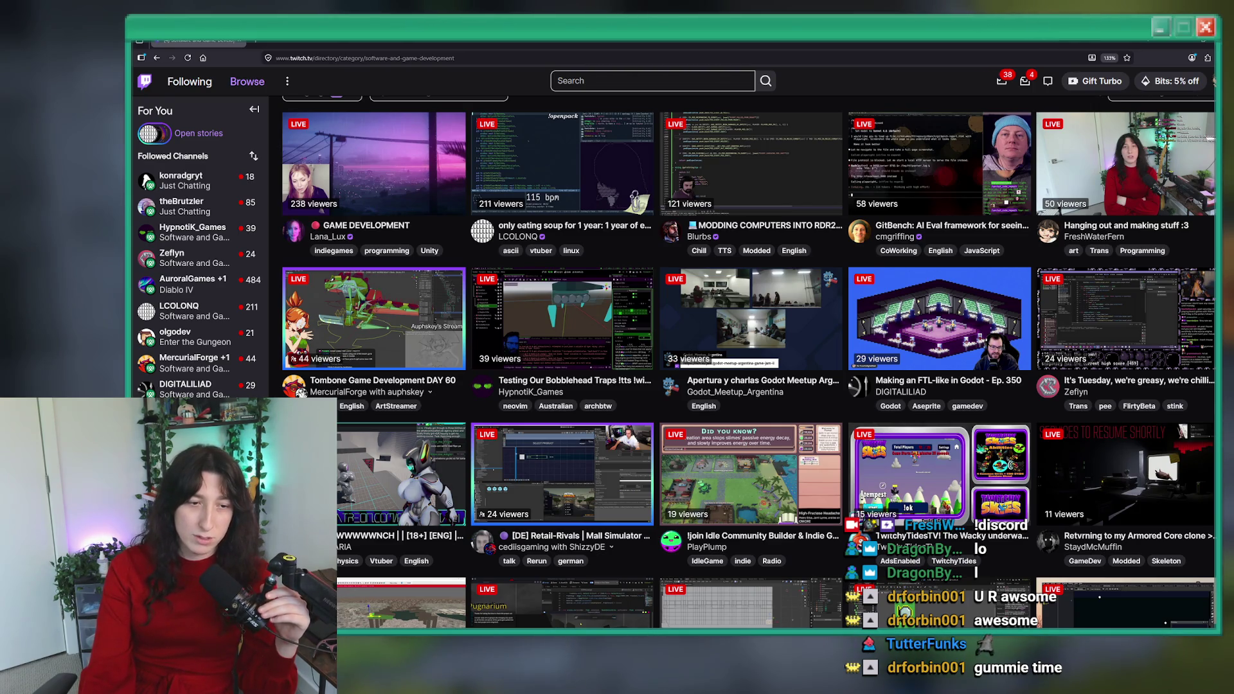
scroll(916, 260, down, 10)
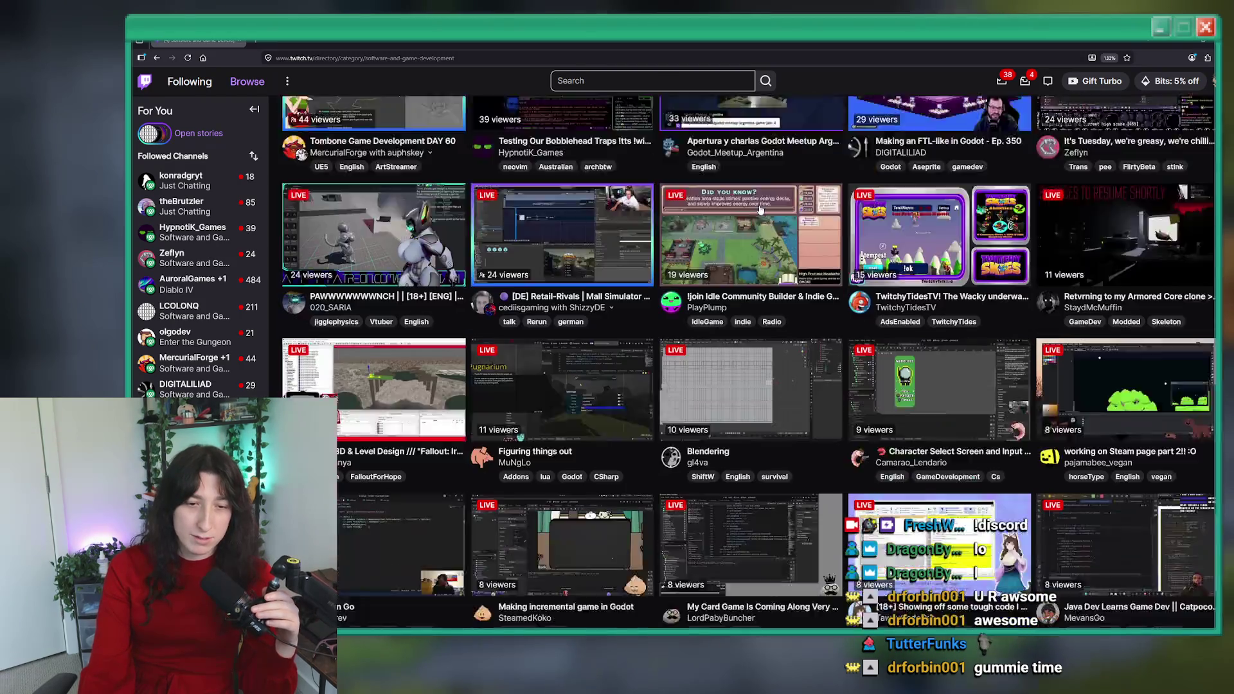
scroll(761, 210, up, 10)
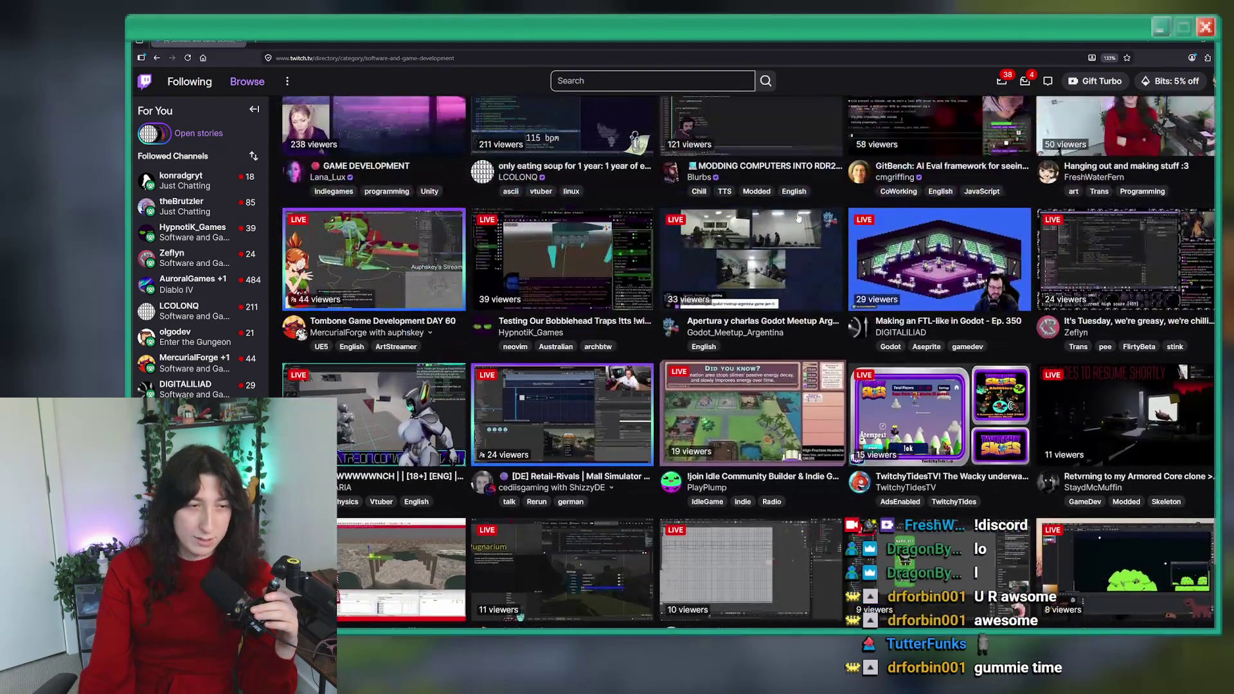